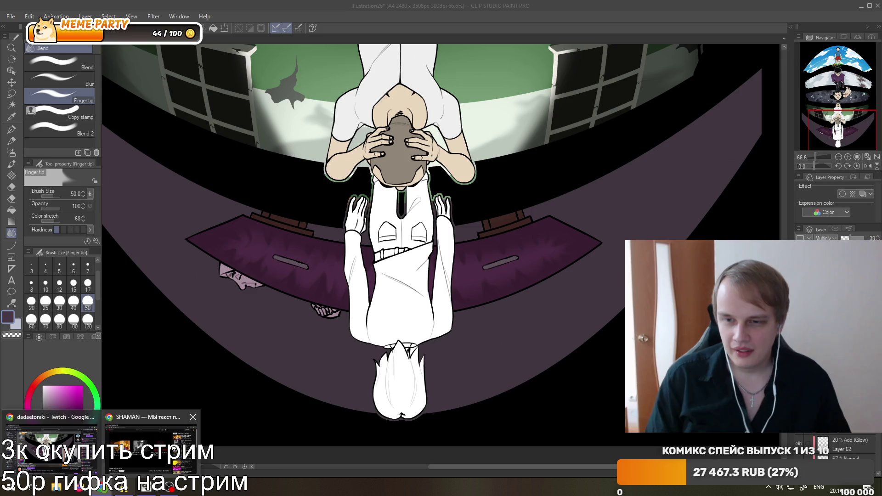
# Bring Chrome forward and open YouTube's home feed, scrolling into the recommendations.
pyautogui.click(102, 488)
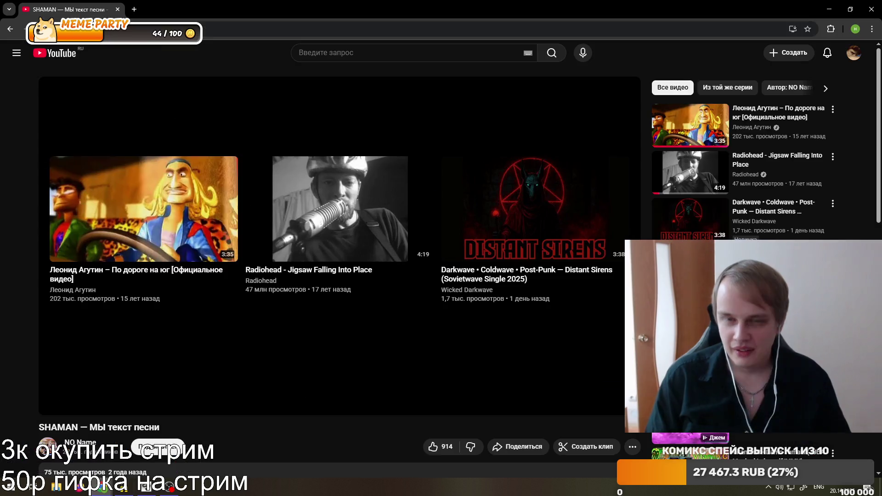
pyautogui.click(69, 55)
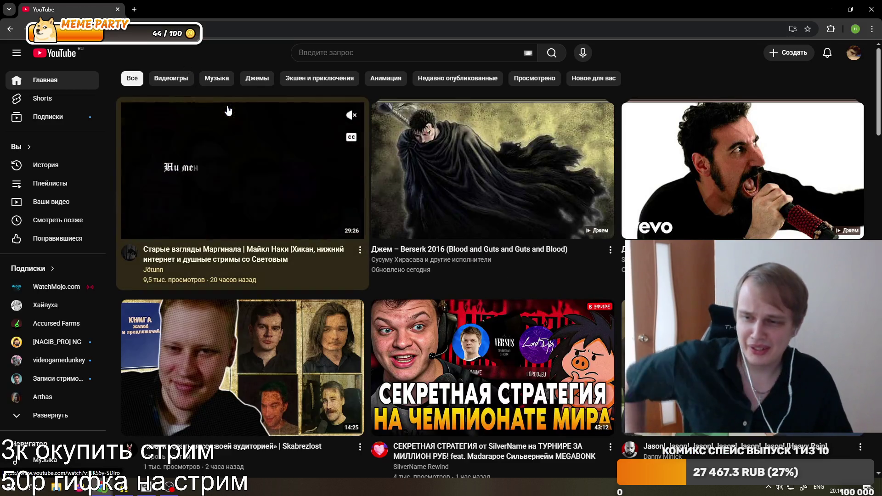
pyautogui.scroll(-3, 544, 146)
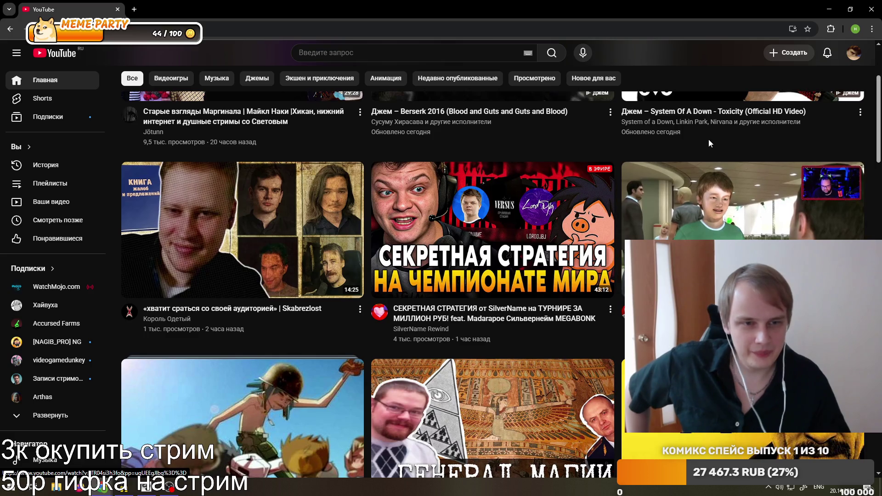
pyautogui.scroll(-5, 129, 185)
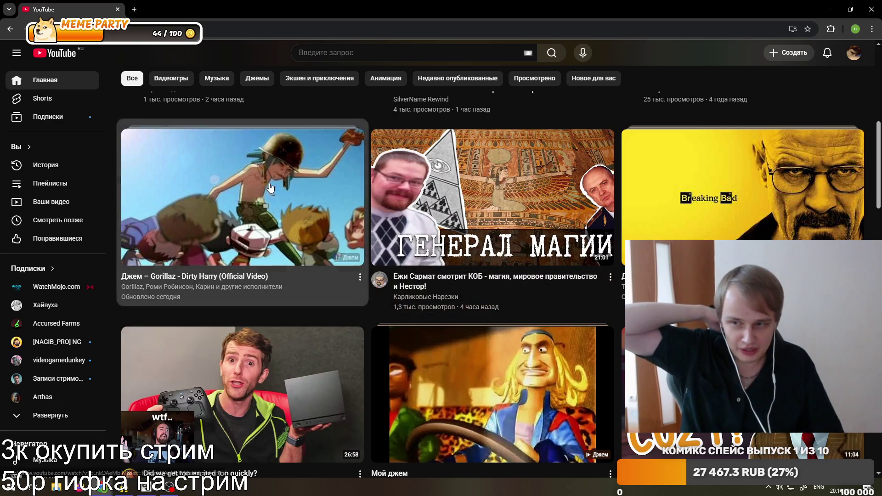
pyautogui.scroll(-3, 349, 166)
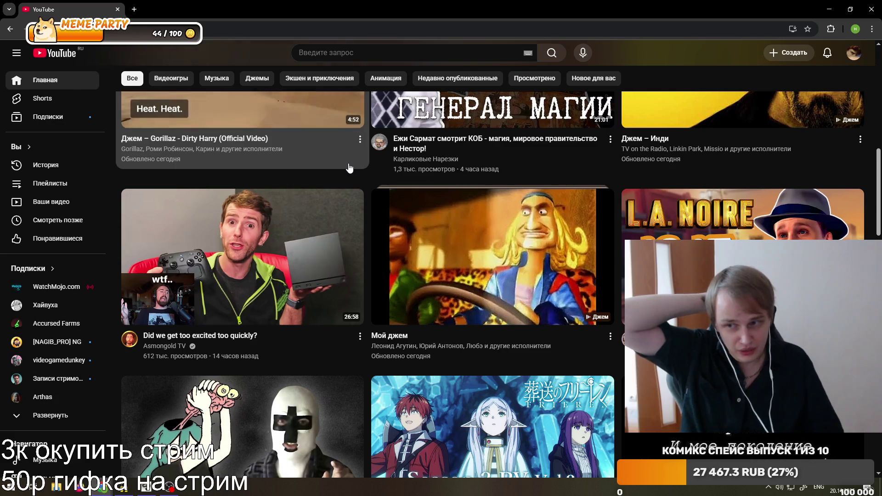
pyautogui.scroll(-5, 129, 207)
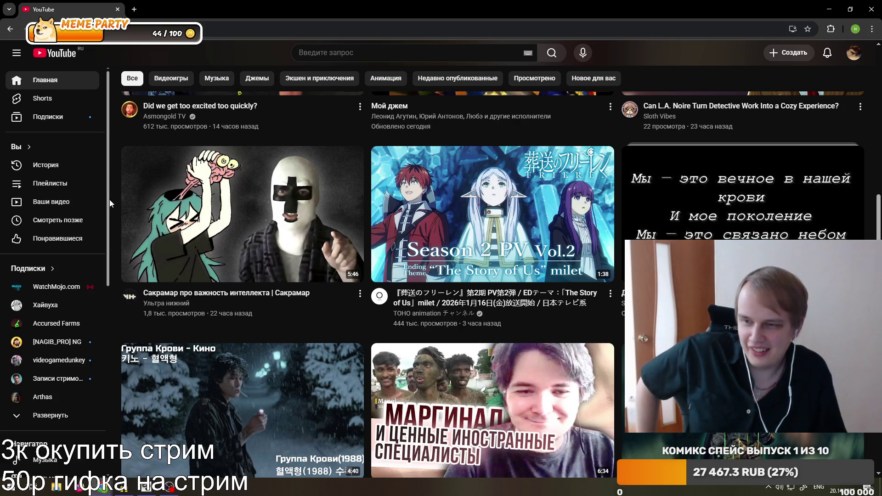
# Keep browsing further down the recommended videos in the feed.
pyautogui.moveTo(328, 237)
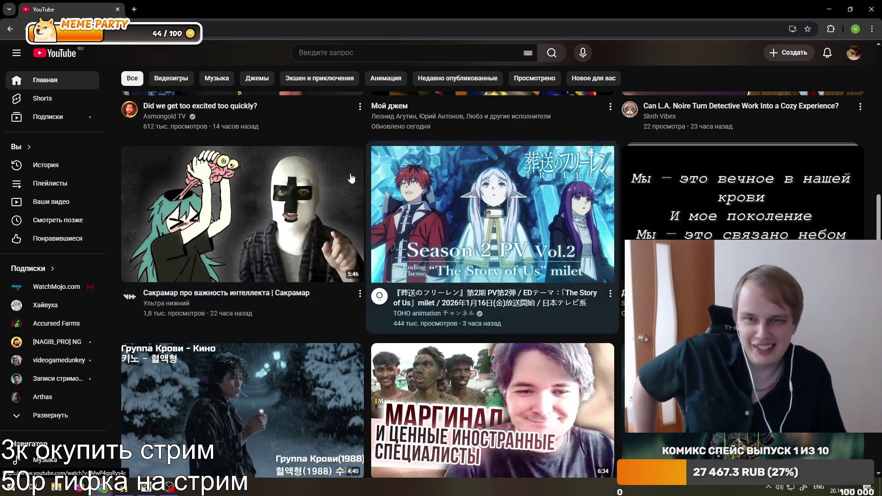
pyautogui.scroll(-3, 373, 294)
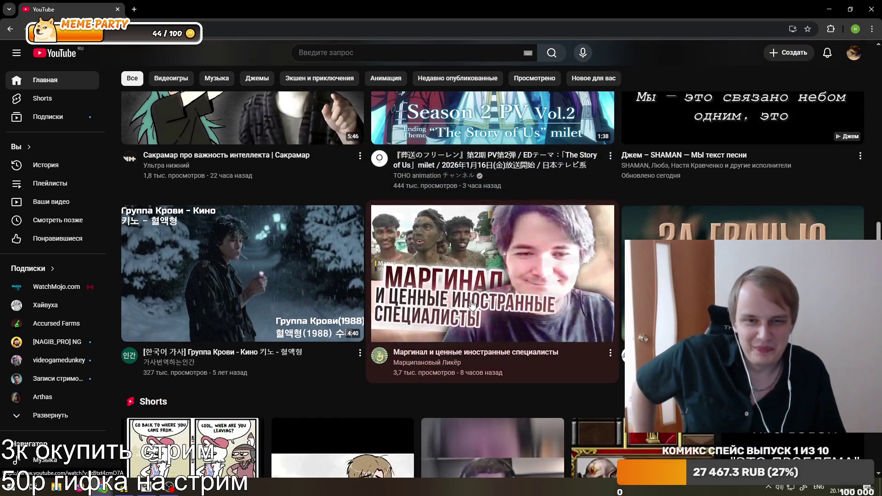
pyautogui.moveTo(373, 294)
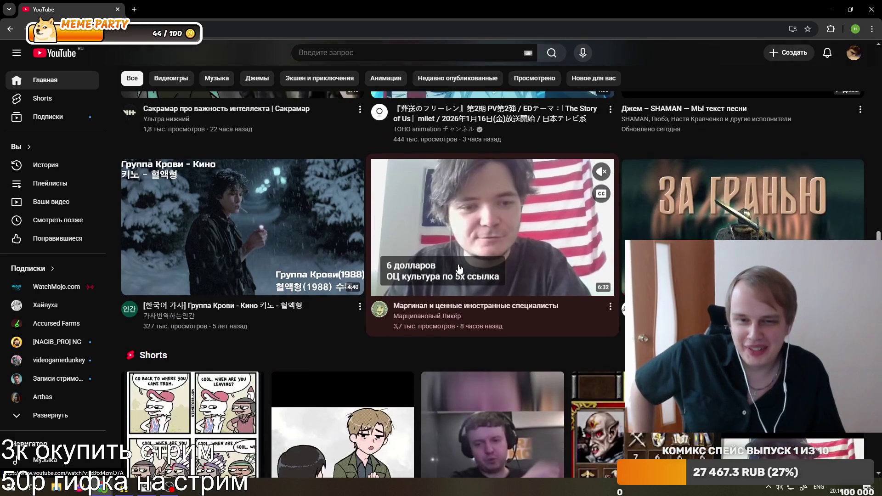
pyautogui.scroll(1, 486, 263)
pyautogui.scroll(2, 486, 263)
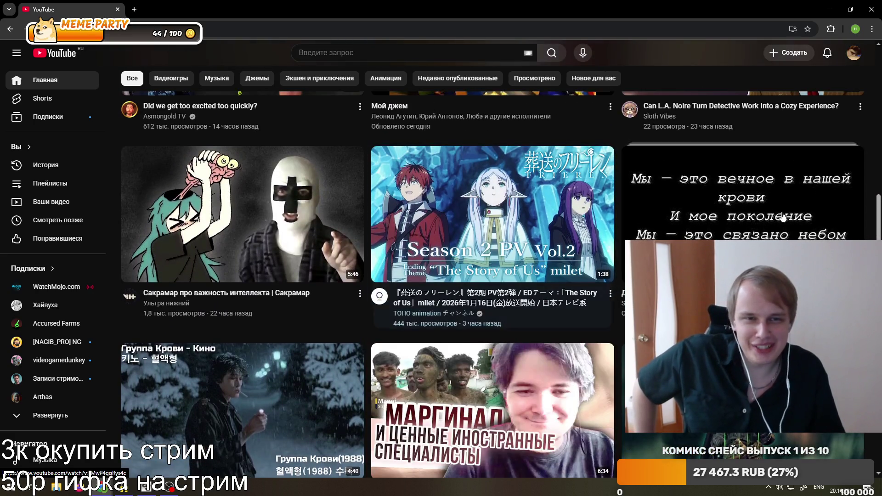
pyautogui.moveTo(726, 230)
pyautogui.scroll(-5, 390, 259)
pyautogui.scroll(-4, 390, 258)
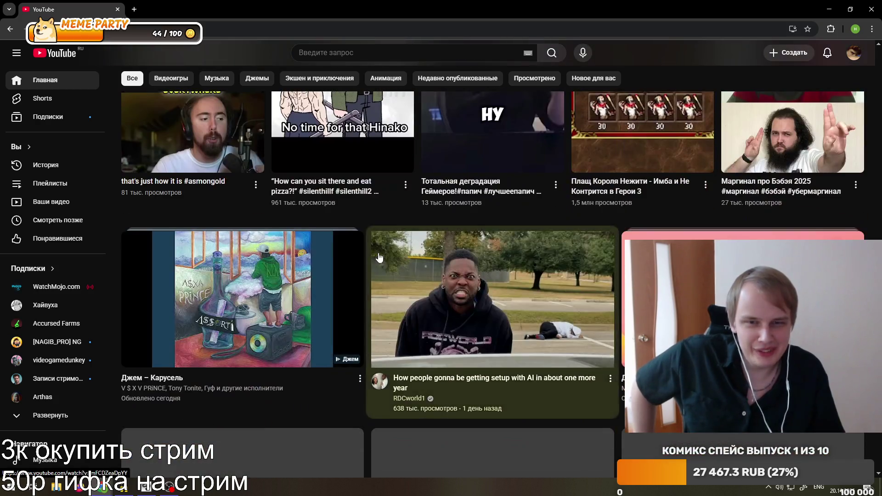
pyautogui.scroll(-5, 390, 258)
pyautogui.moveTo(249, 214)
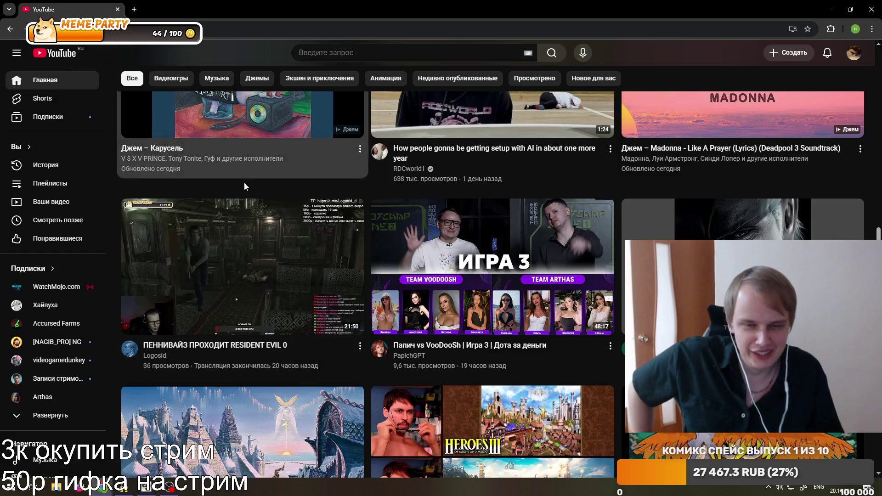
pyautogui.scroll(-5, 244, 182)
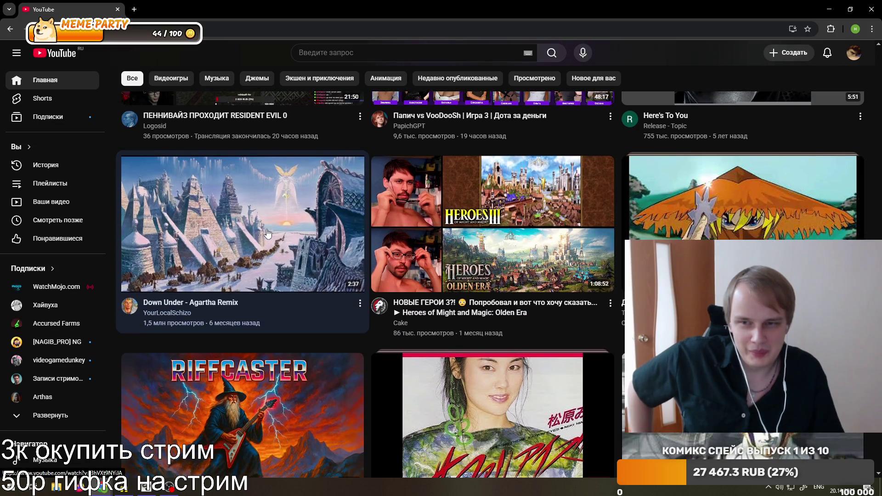
pyautogui.scroll(-6, 268, 233)
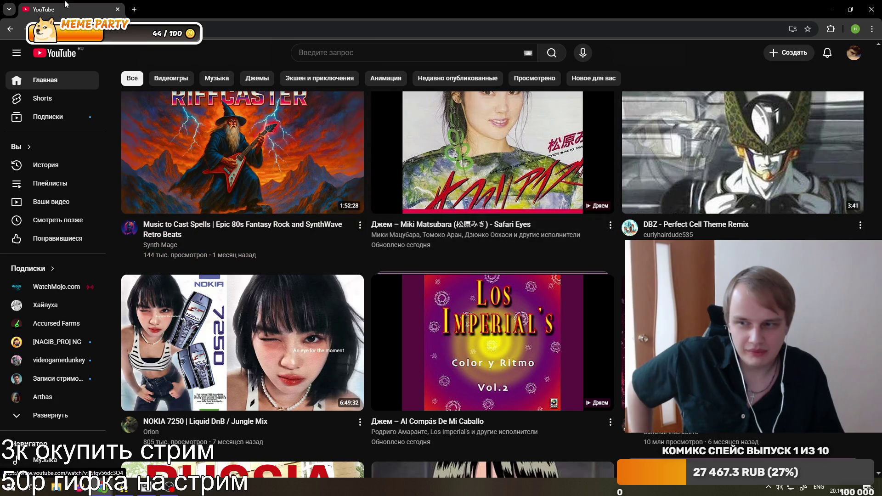
# Close the YouTube tab and go to streamelements.com in a new tab.
pyautogui.hotkey('ctrl', 't')
pyautogui.click(117, 9)
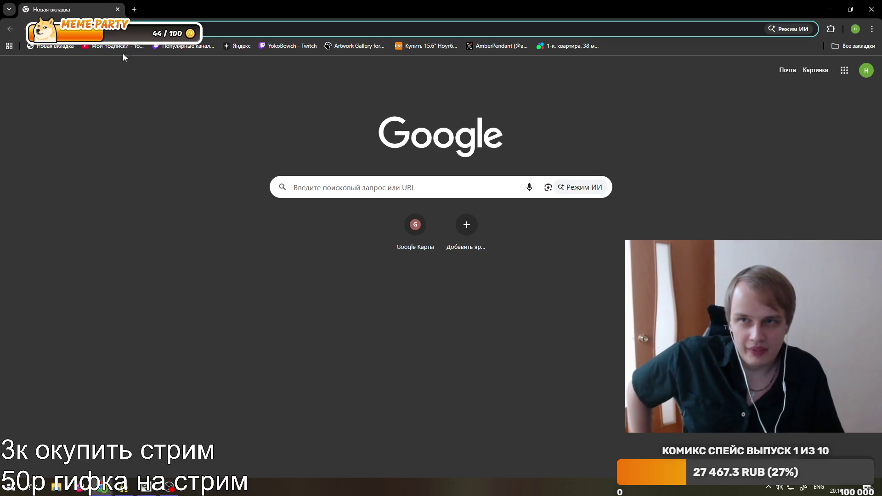
pyautogui.write('str')
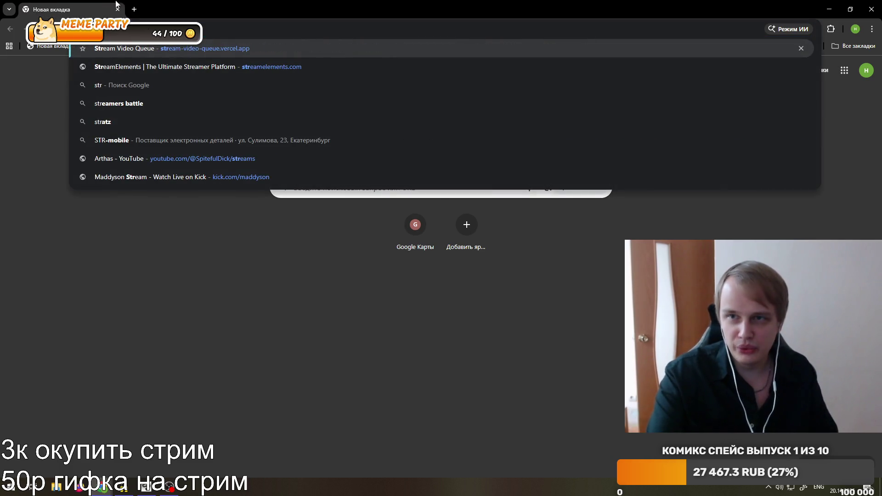
pyautogui.click(131, 65)
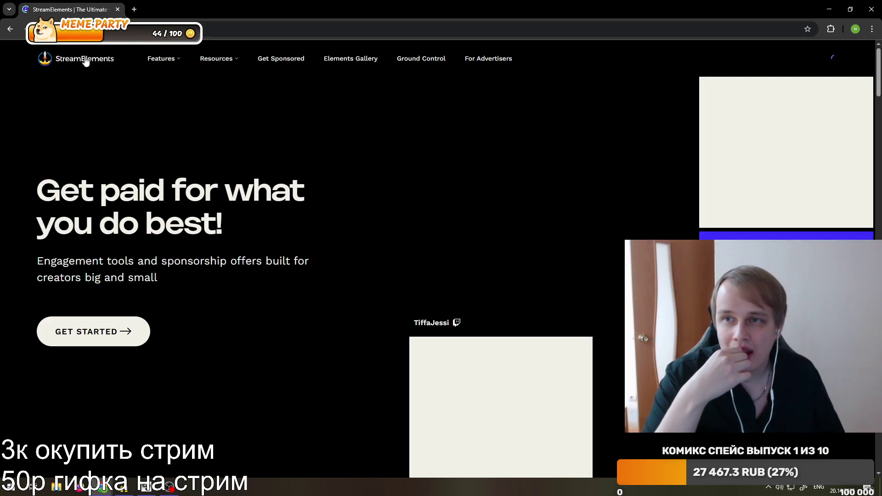
pyautogui.moveTo(159, 69)
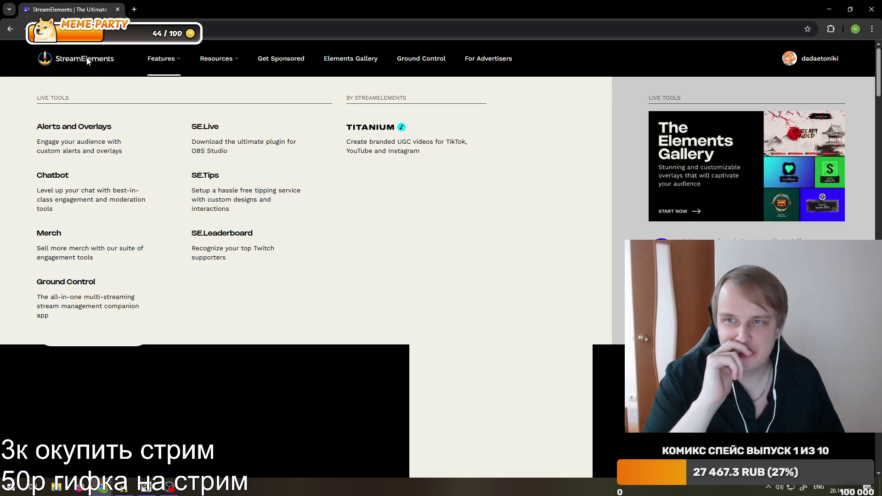
# Open the StreamElements dashboard, postpone the details update with 'Напомнить мне позже' and expand Другое.
pyautogui.click(809, 64)
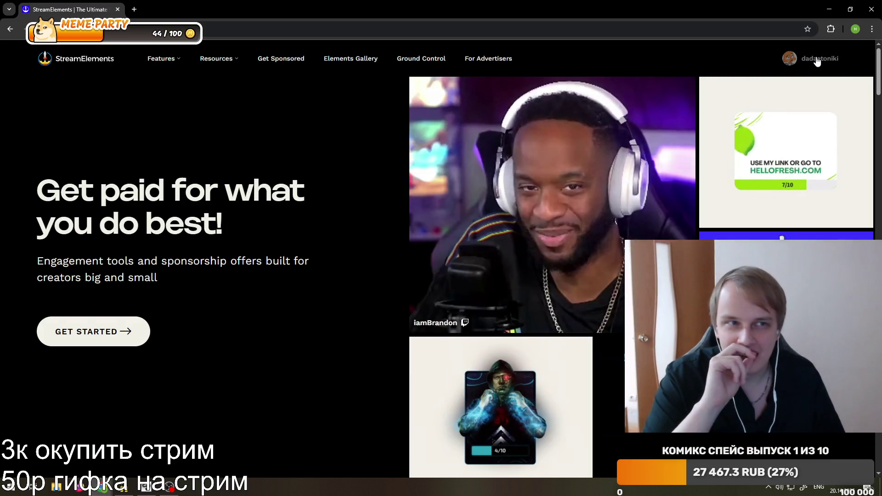
pyautogui.moveTo(817, 61)
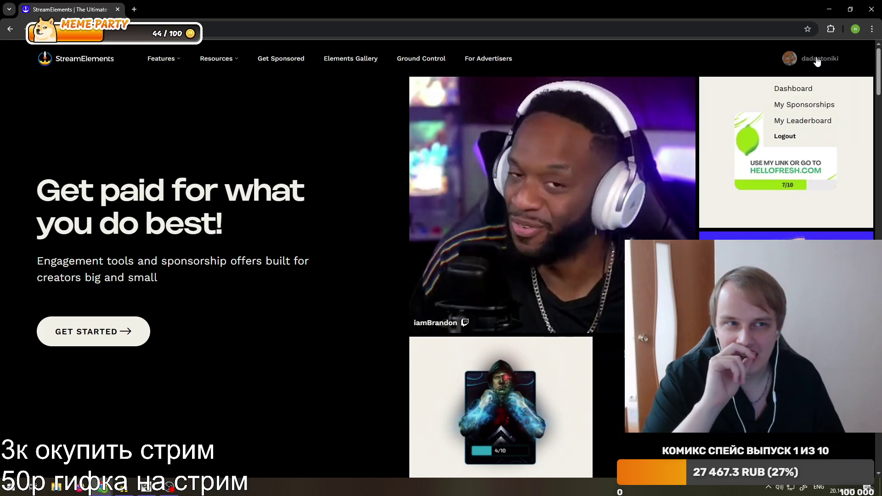
pyautogui.click(793, 88)
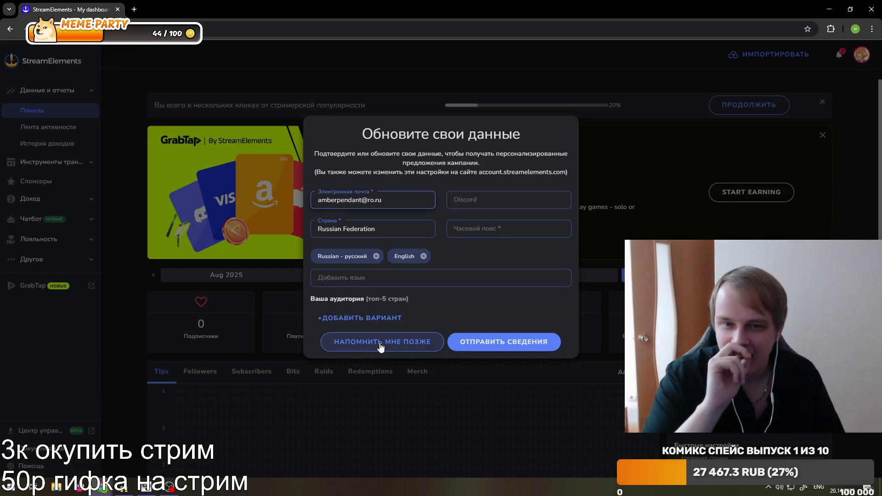
pyautogui.click(381, 344)
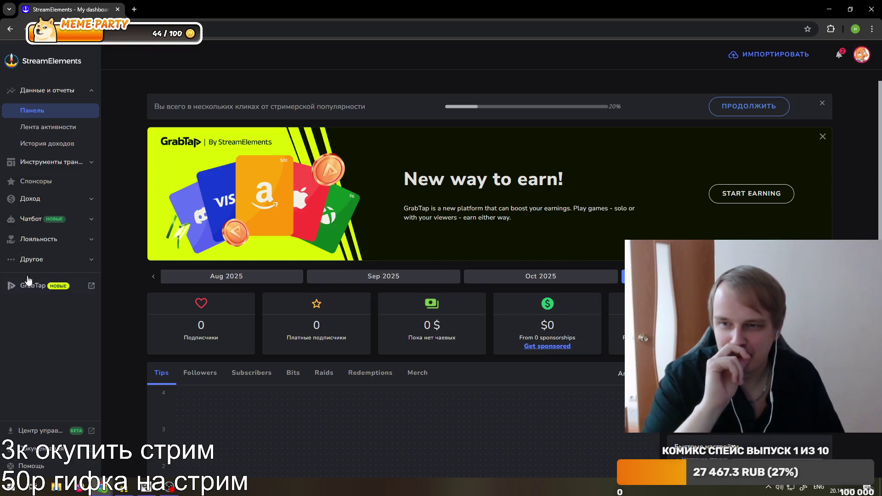
pyautogui.click(39, 260)
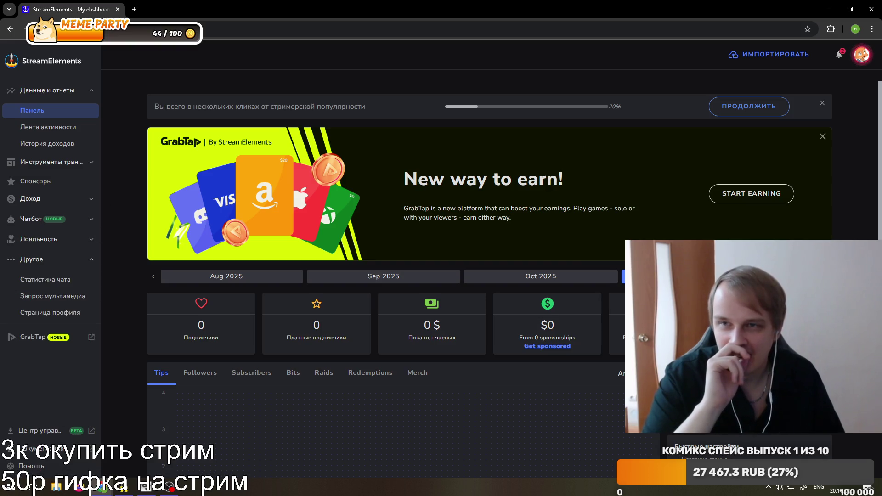
pyautogui.click(134, 10)
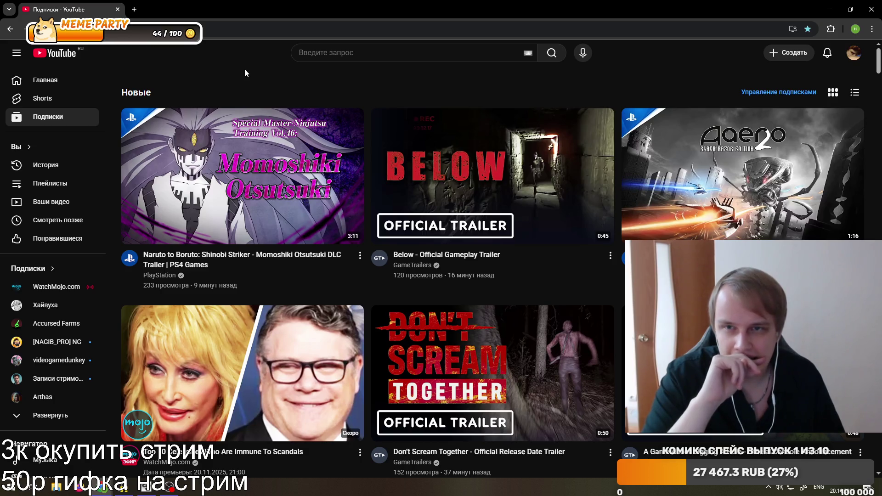
# Search YouTube for andrboll and open 'Я познал фурри, так что вам не придется', paused.
pyautogui.click(326, 59)
pyautogui.write('a')
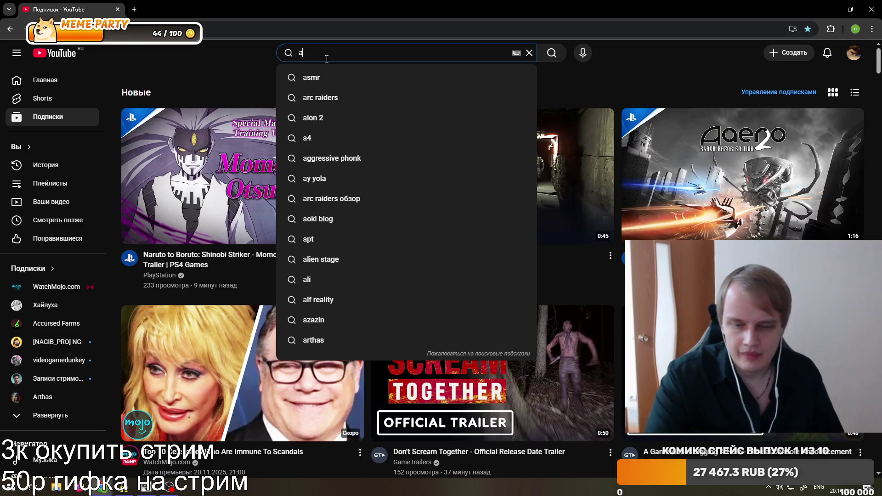
pyautogui.write('ndr')
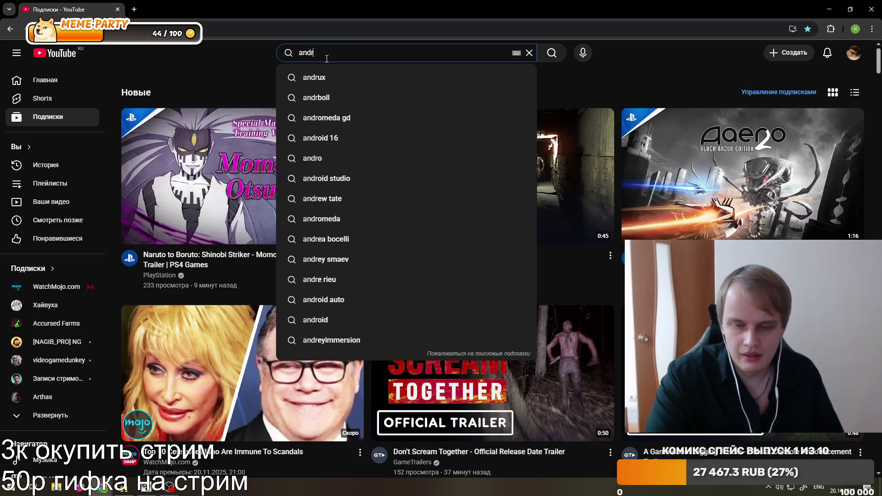
pyautogui.write('boll')
pyautogui.click(319, 72)
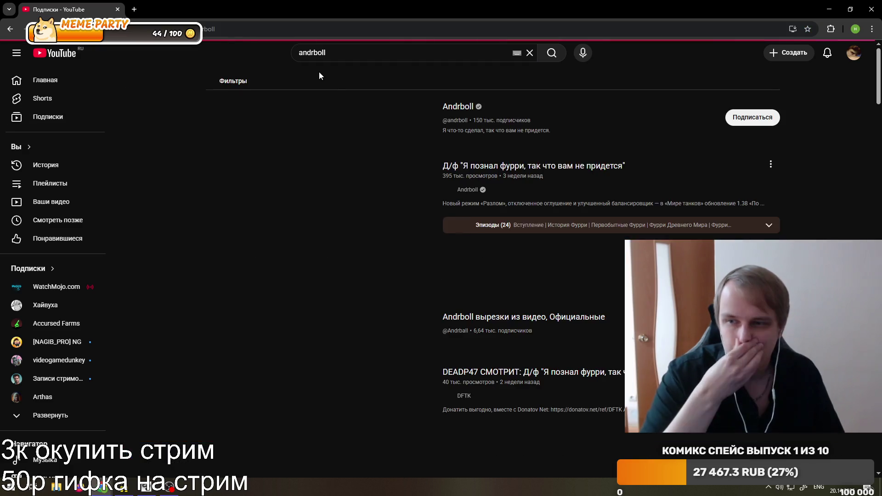
pyautogui.click(299, 180)
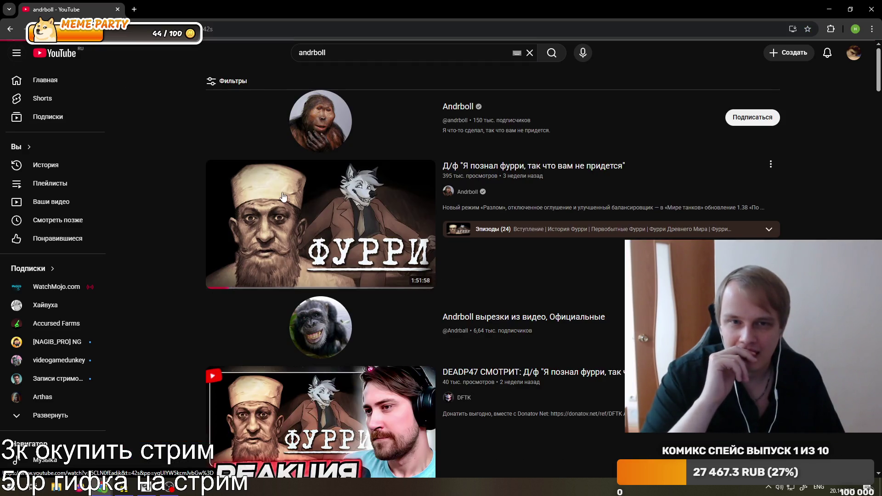
pyautogui.click(54, 404)
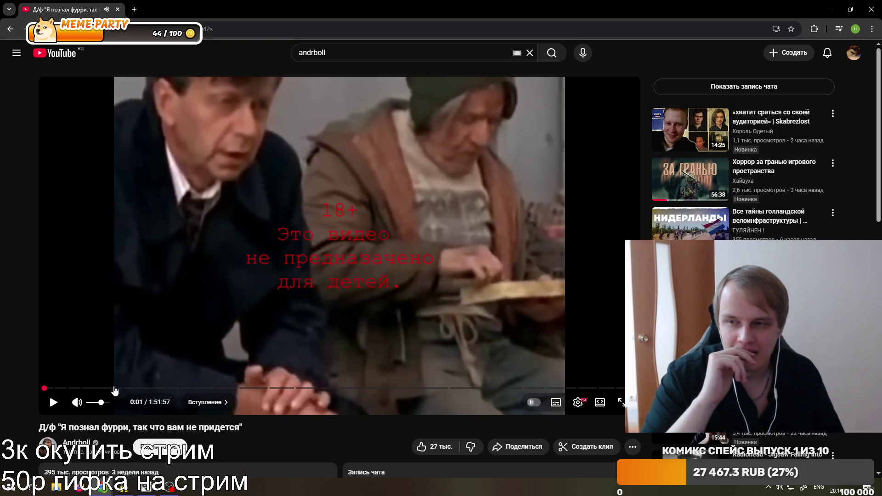
pyautogui.press('super+Down')
pyautogui.press('super+Down')
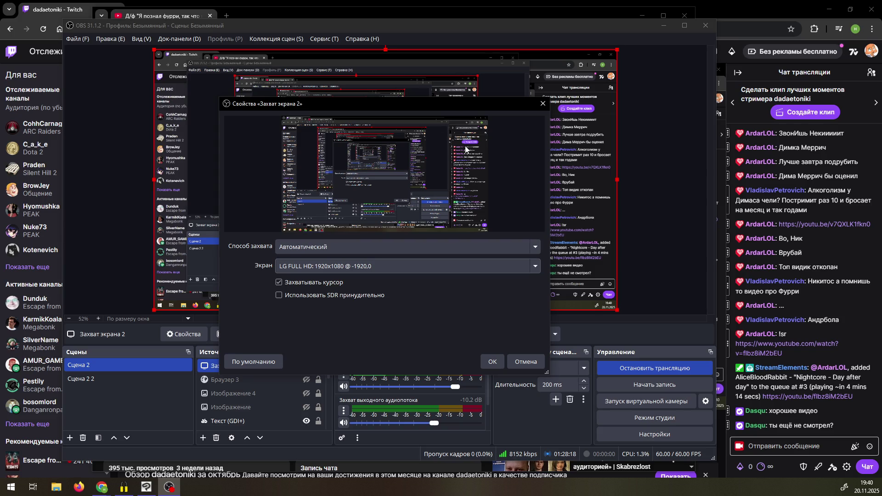
# Close the capture properties and shrink the paused YouTube capture into the preview's lower-left corner.
pyautogui.click(493, 362)
pyautogui.click(663, 25)
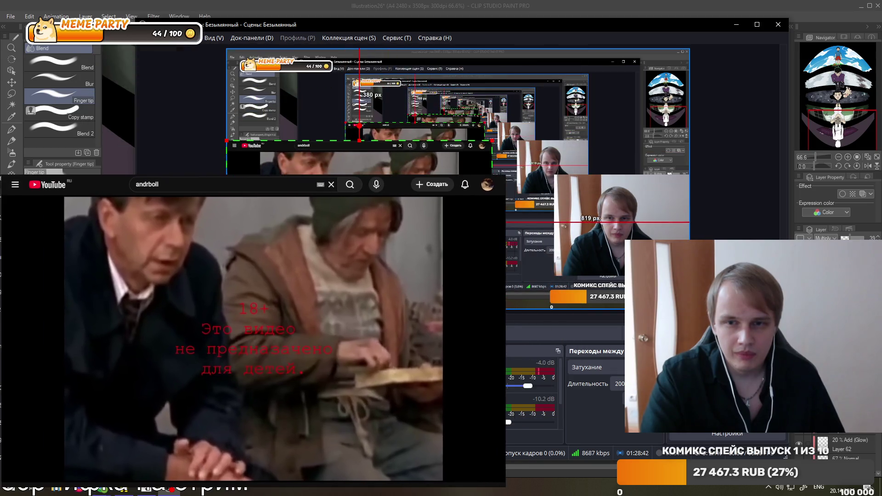
pyautogui.moveTo(492, 147); pyautogui.dragTo(364, 234)
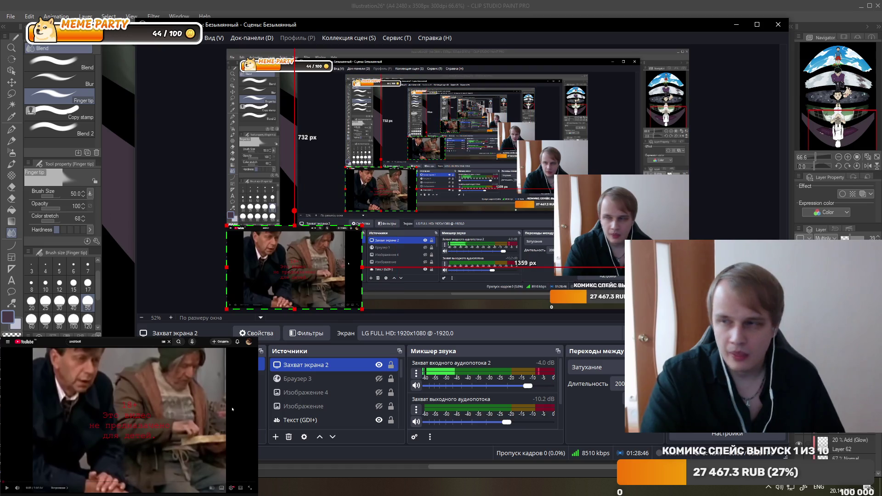
pyautogui.press('space')
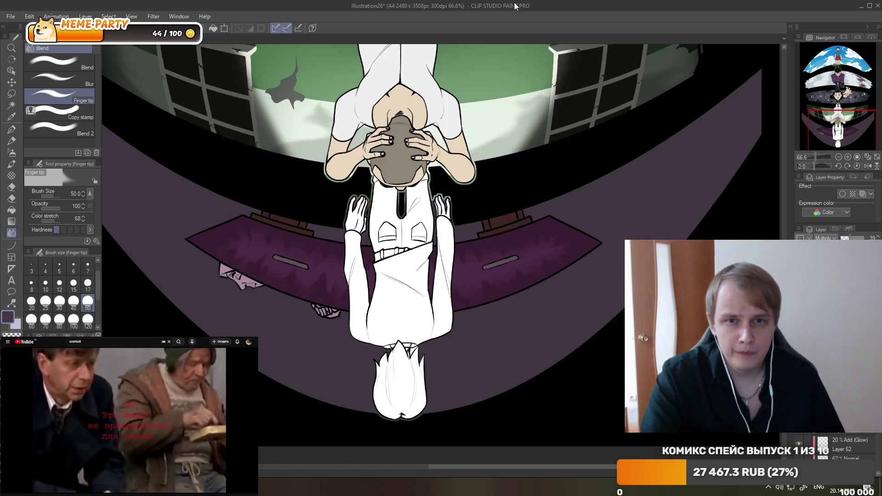
pyautogui.click(513, 8)
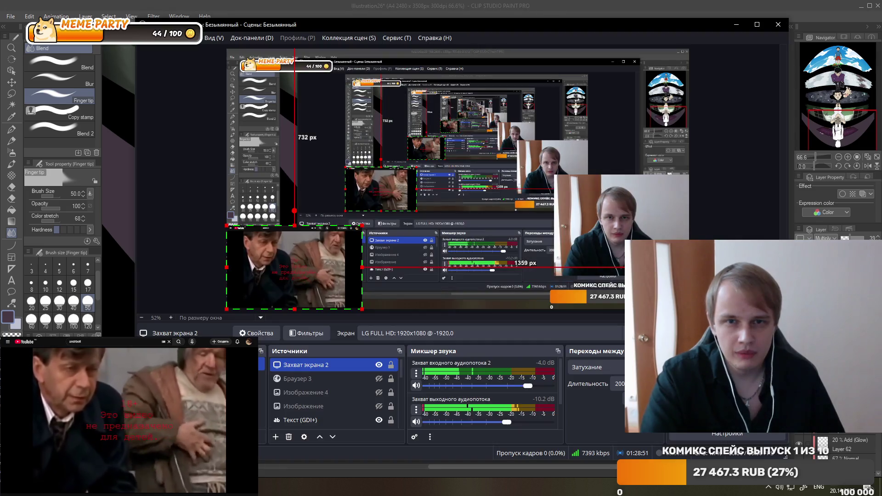
# Back in the illustration, lower the layer opacity from 39 to 33.
pyautogui.hotkey('alt', 'Tab')
pyautogui.click(361, 6)
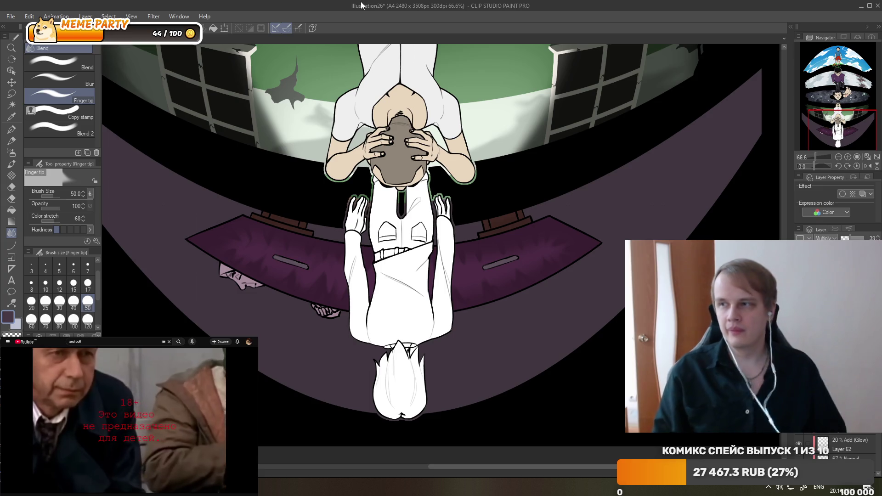
pyautogui.scroll(-2, 464, 189)
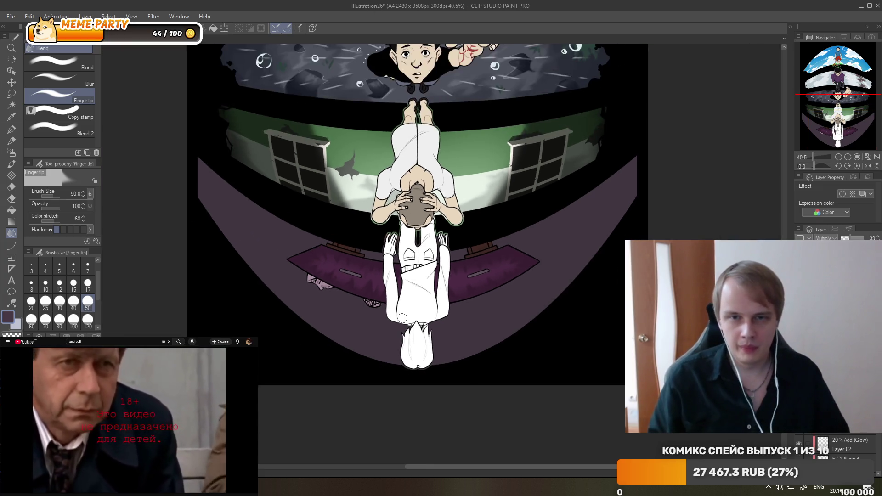
pyautogui.scroll(3, 292, 279)
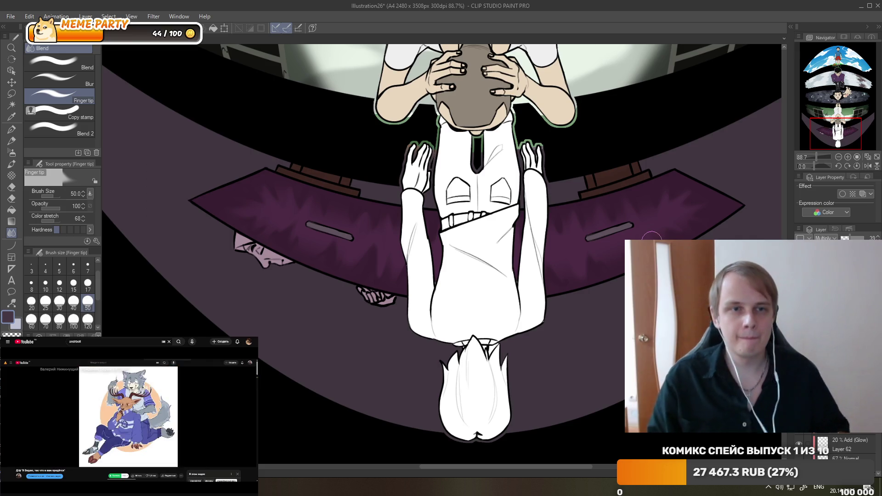
pyautogui.scroll(-2, 652, 236)
pyautogui.scroll(-2, 652, 236)
pyautogui.scroll(-2, 651, 236)
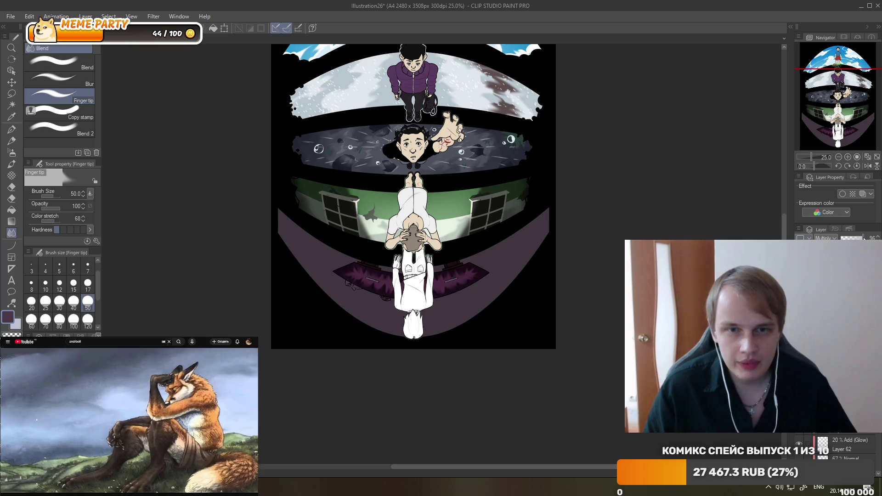
pyautogui.moveTo(853, 239); pyautogui.dragTo(844, 239)
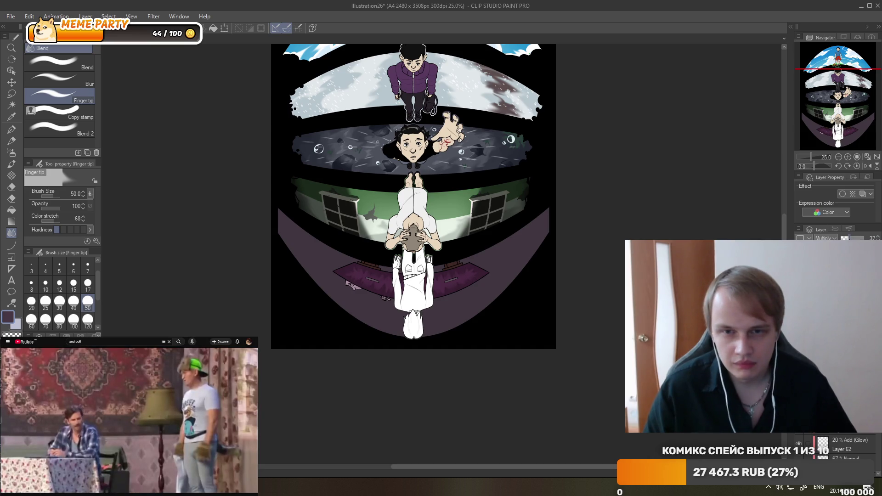
# Zoom to the pink face under the bench and select the G-pen.
pyautogui.scroll(2, 303, 321)
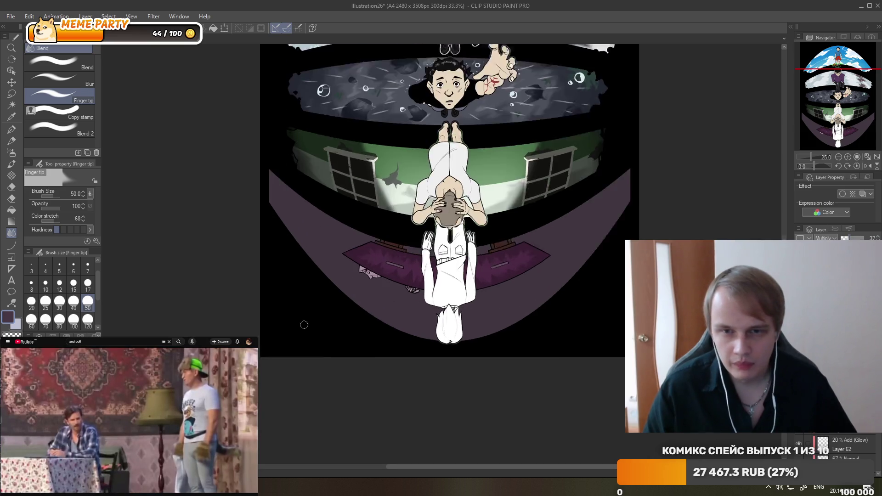
pyautogui.scroll(1, 285, 276)
pyautogui.scroll(1, 279, 260)
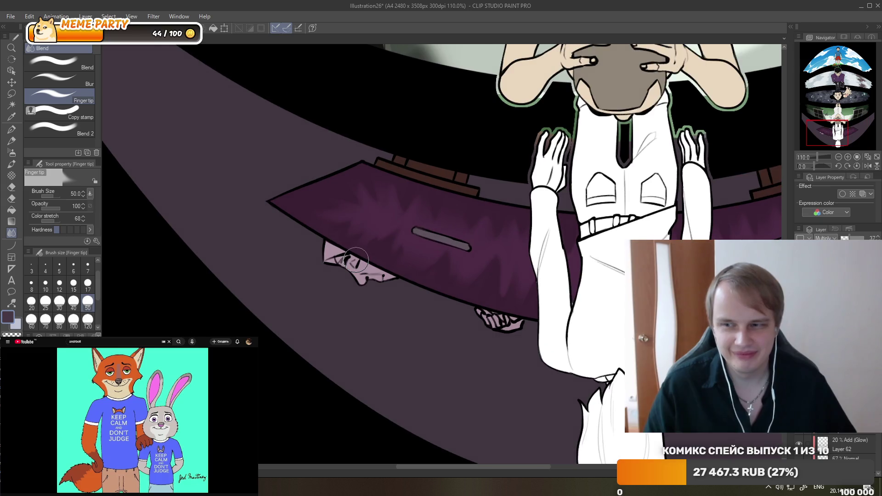
pyautogui.scroll(-1, 280, 260)
pyautogui.scroll(-2, 280, 260)
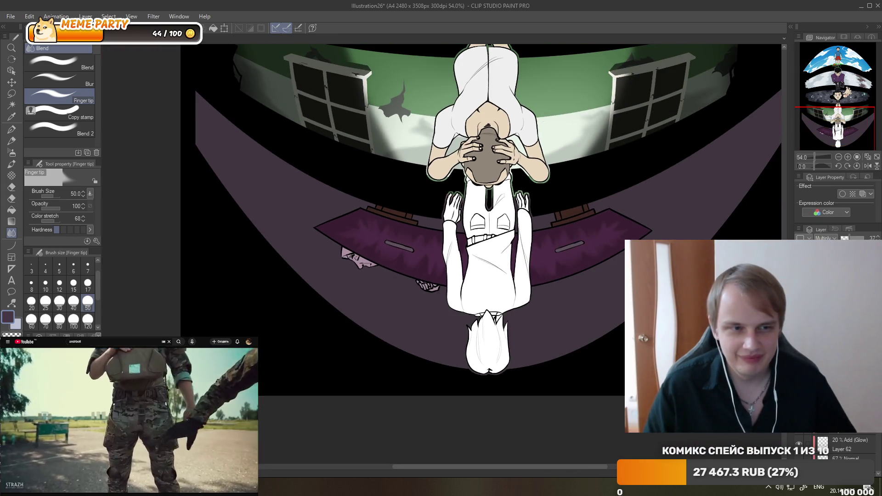
pyautogui.scroll(2, 326, 263)
pyautogui.scroll(2, 326, 263)
pyautogui.scroll(1, 279, 258)
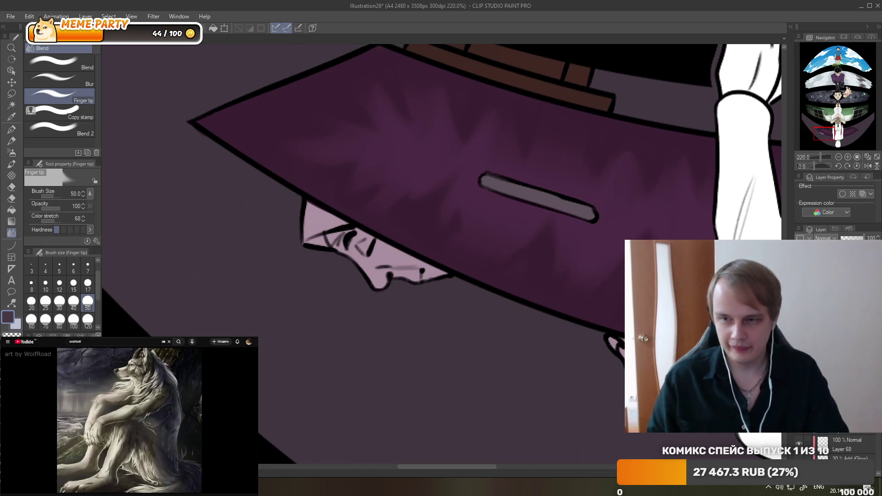
pyautogui.click(11, 129)
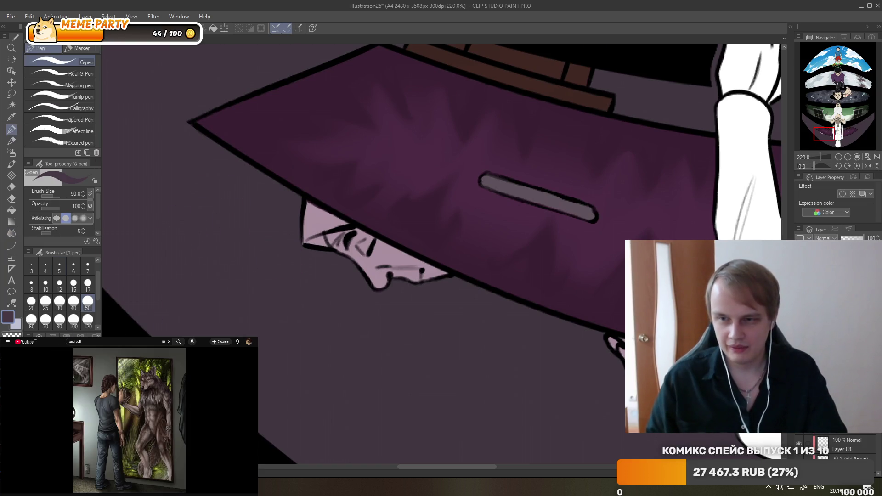
# Undo the stray purple stroke on the face and zoom out to review the whole illustration.
pyautogui.hotkey('ctrl', 'z')
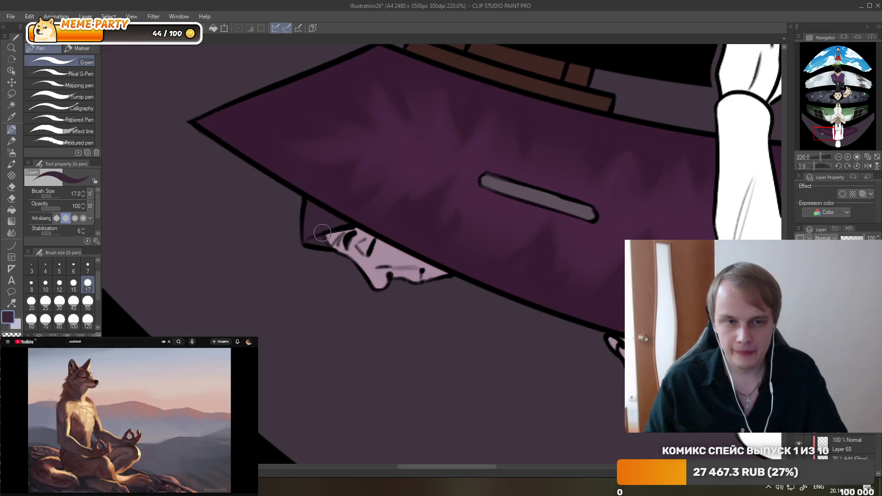
pyautogui.scroll(-3, 300, 241)
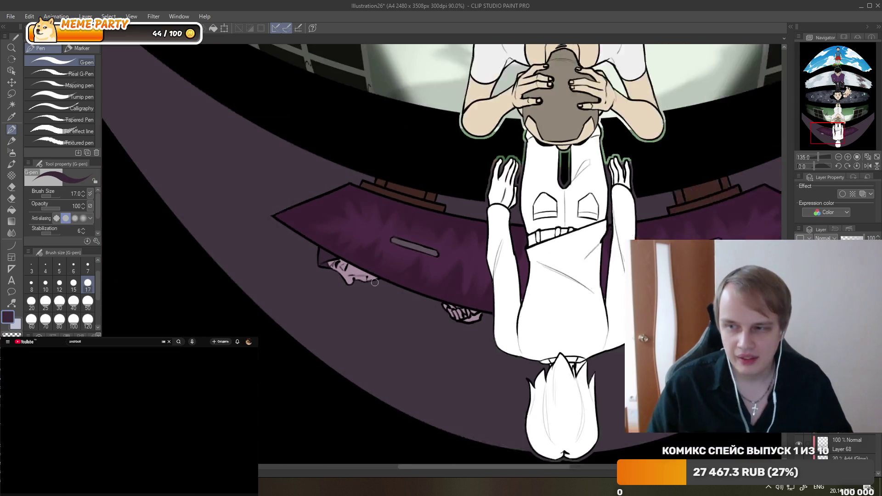
pyautogui.scroll(-2, 312, 230)
pyautogui.scroll(-2, 326, 211)
pyautogui.scroll(-1, 336, 202)
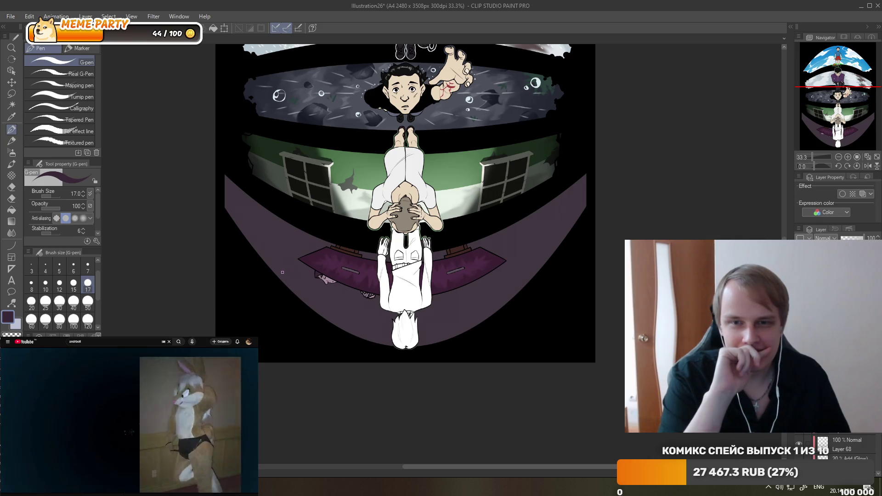
pyautogui.scroll(1, 283, 272)
pyautogui.scroll(-2, 283, 272)
pyautogui.scroll(1, 282, 272)
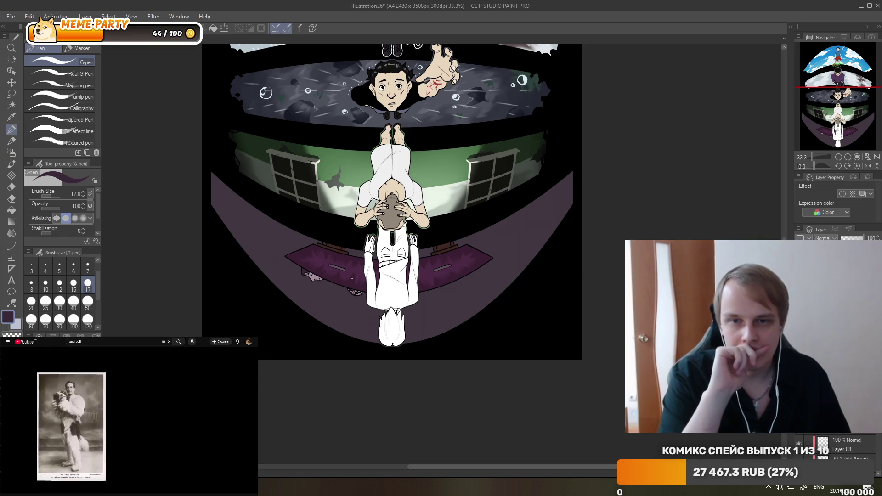
pyautogui.scroll(-1, 407, 266)
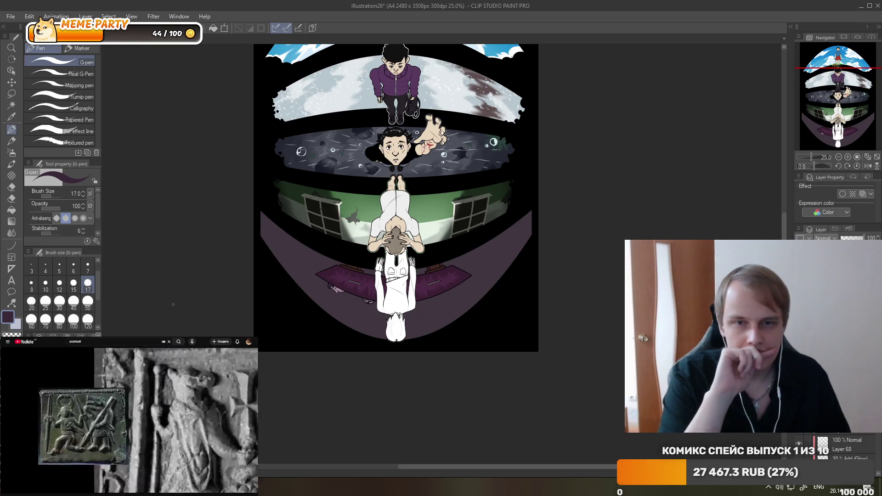
pyautogui.scroll(3, 342, 294)
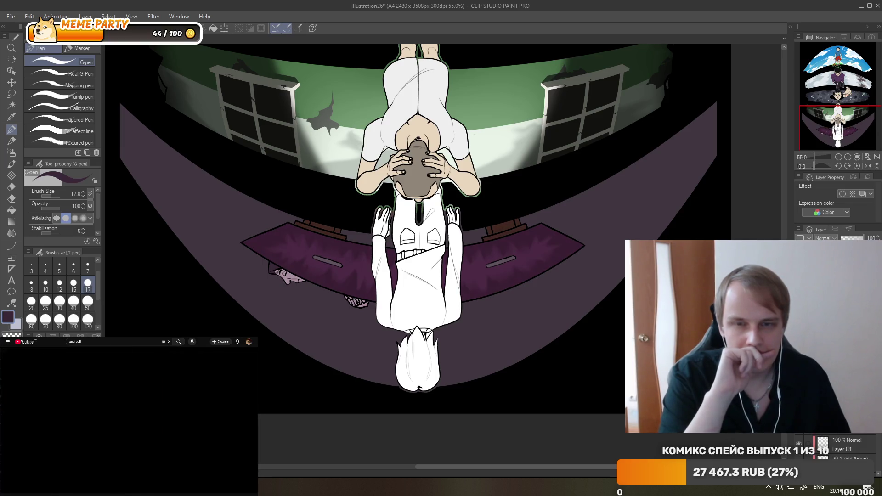
pyautogui.scroll(-3, 473, 255)
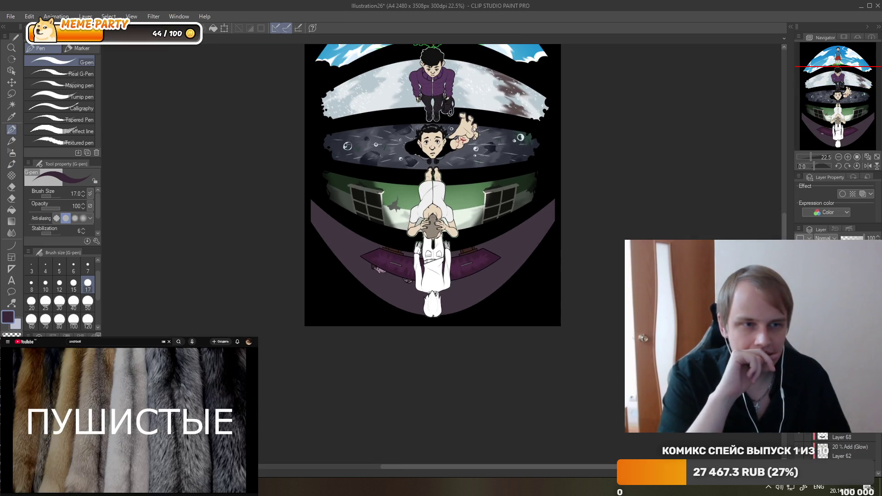
pyautogui.scroll(-1, 467, 226)
pyautogui.scroll(2, 467, 225)
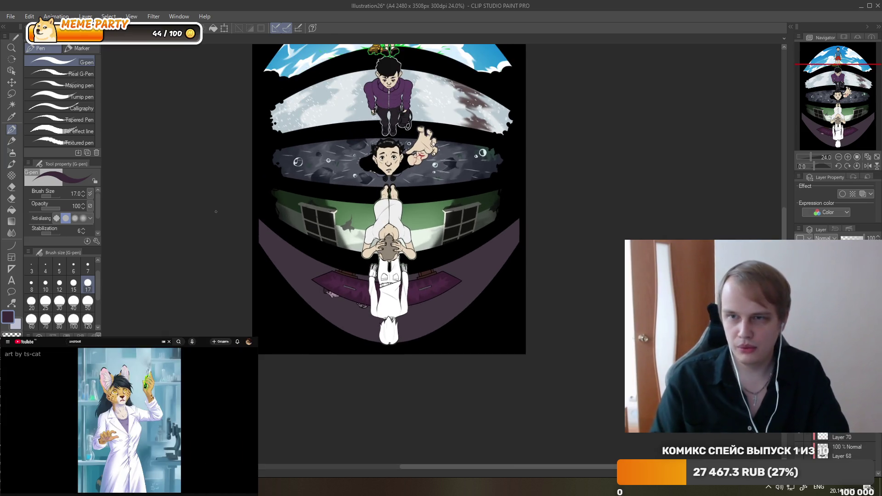
# Shade the bottom room's edges with a size-300 Soft airbrush, then select the Hard 2 eraser.
pyautogui.click(11, 153)
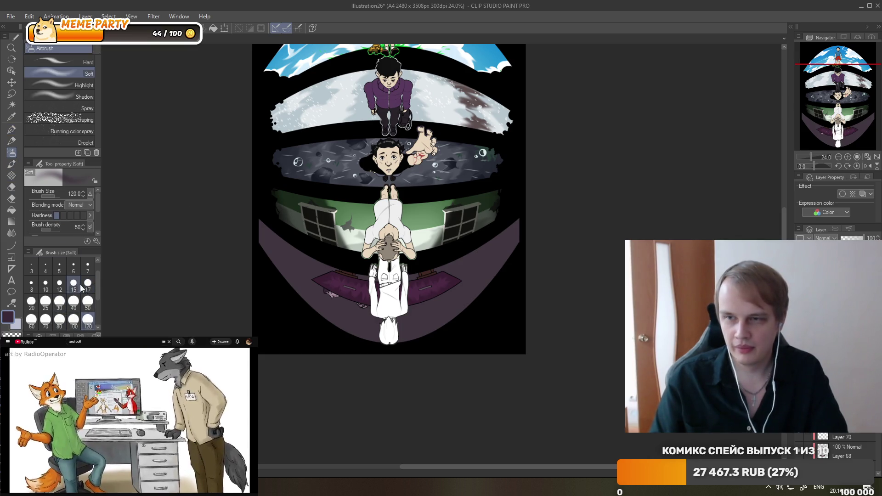
pyautogui.scroll(-1, 97, 301)
pyautogui.click(87, 316)
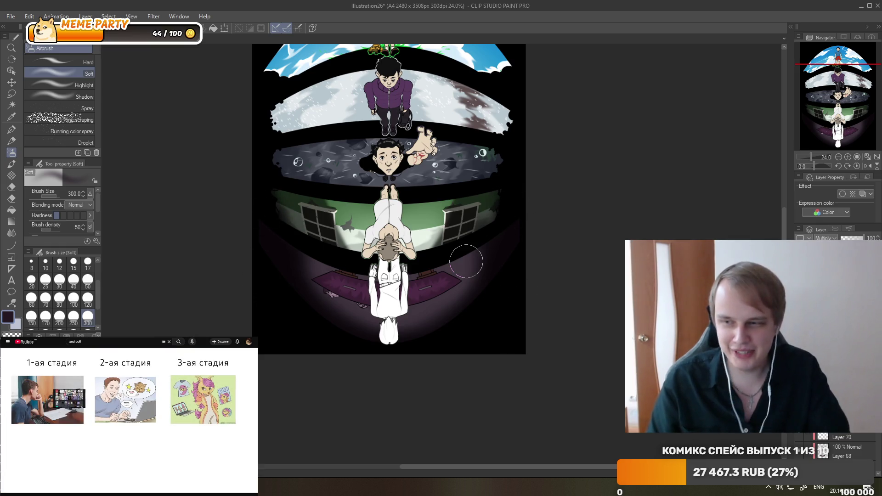
pyautogui.click(11, 187)
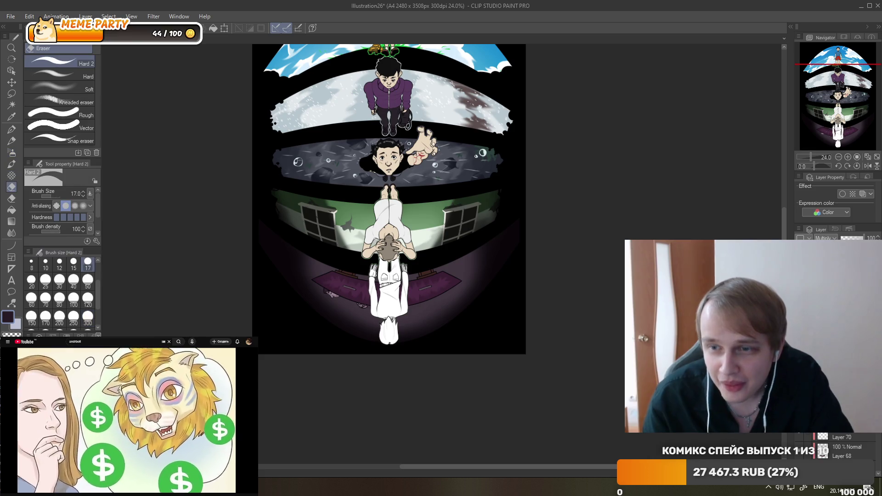
# Set the eraser size to 300 and lower the purple floor layer's opacity to 59.
pyautogui.click(87, 317)
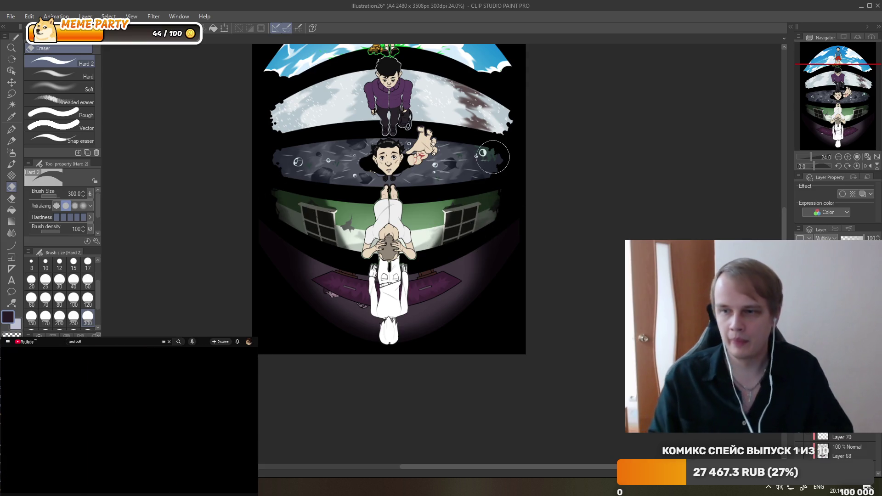
pyautogui.scroll(1, 450, 169)
pyautogui.scroll(1, 451, 170)
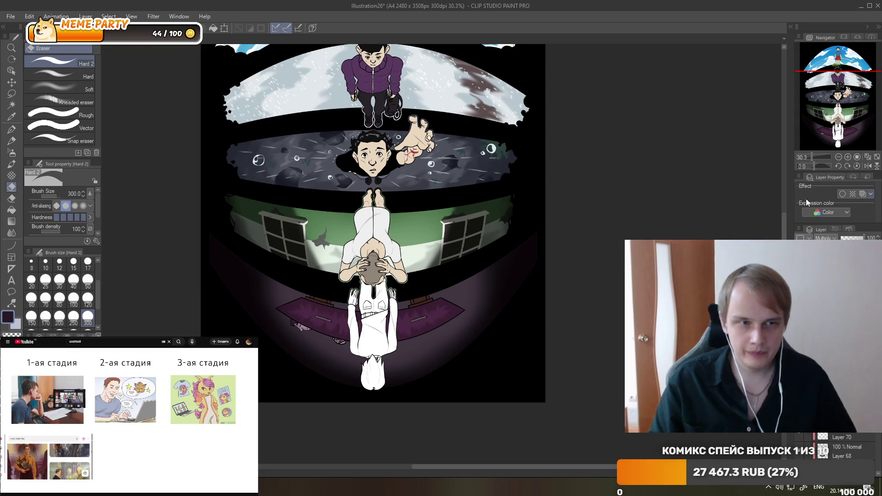
pyautogui.moveTo(862, 238); pyautogui.dragTo(854, 238)
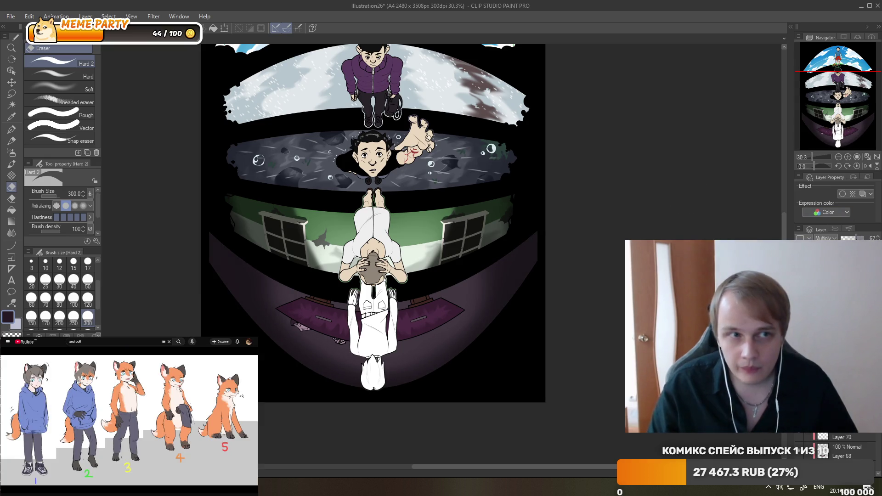
pyautogui.scroll(-2, 481, 220)
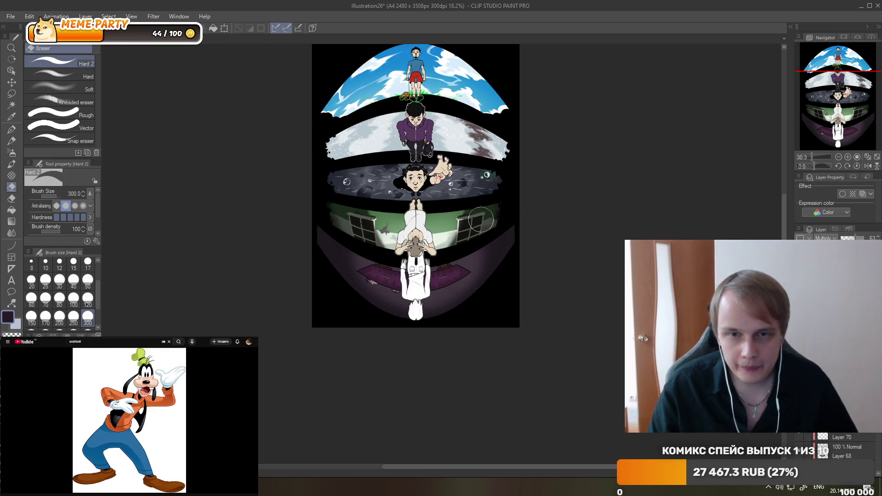
pyautogui.scroll(1, 461, 225)
pyautogui.scroll(1, 460, 224)
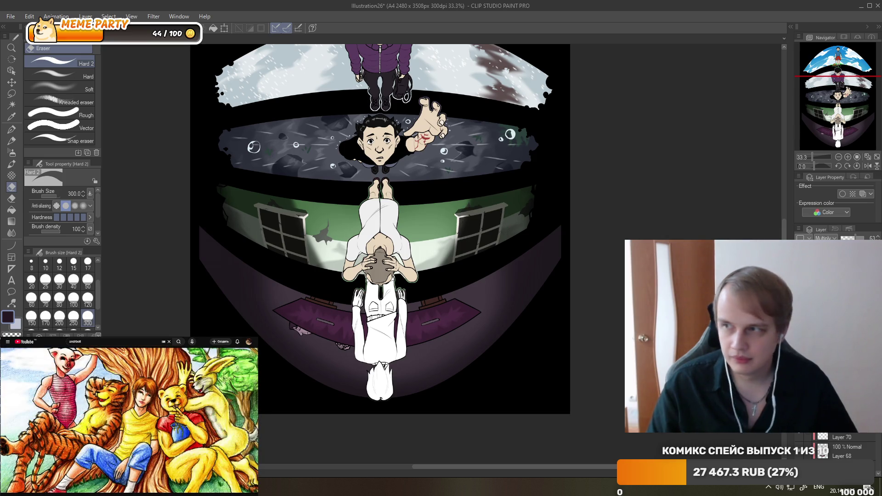
# Add a new raster layer above Layer 70 and select the Soft airbrush.
pyautogui.hotkey('ctrl', 'shift', 'n')
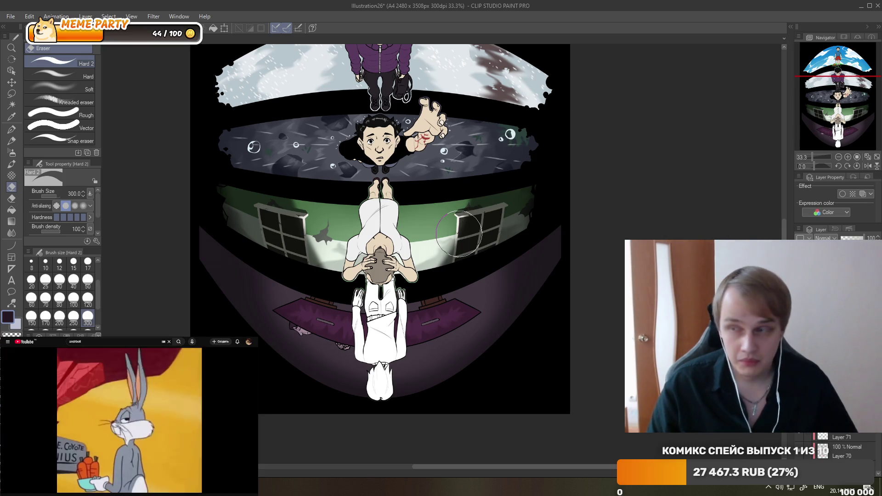
pyautogui.scroll(-2, 383, 236)
pyautogui.scroll(1, 384, 238)
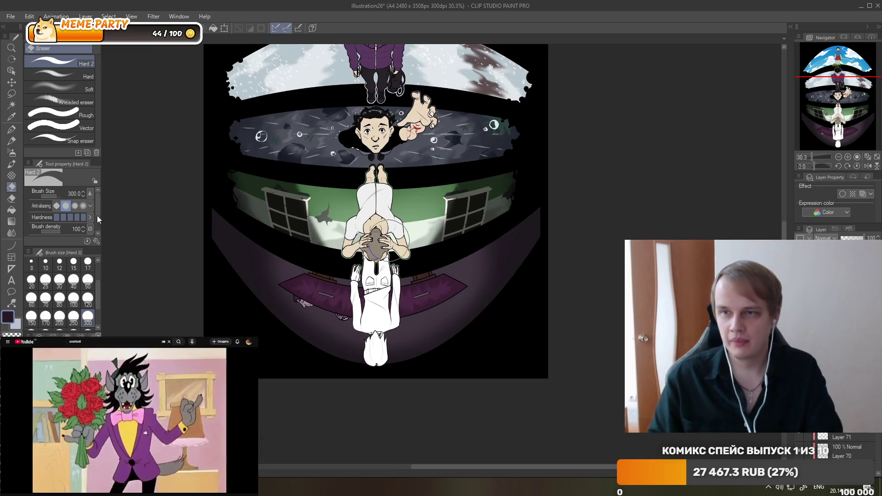
pyautogui.click(11, 152)
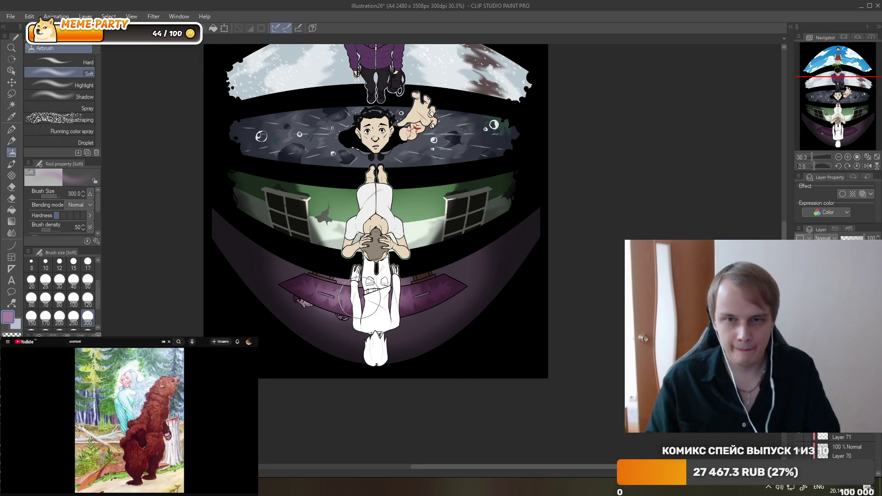
# Reposition Layer 76 in the stack, set it to Add (Glow) and raise its opacity to 29.
pyautogui.click(846, 437)
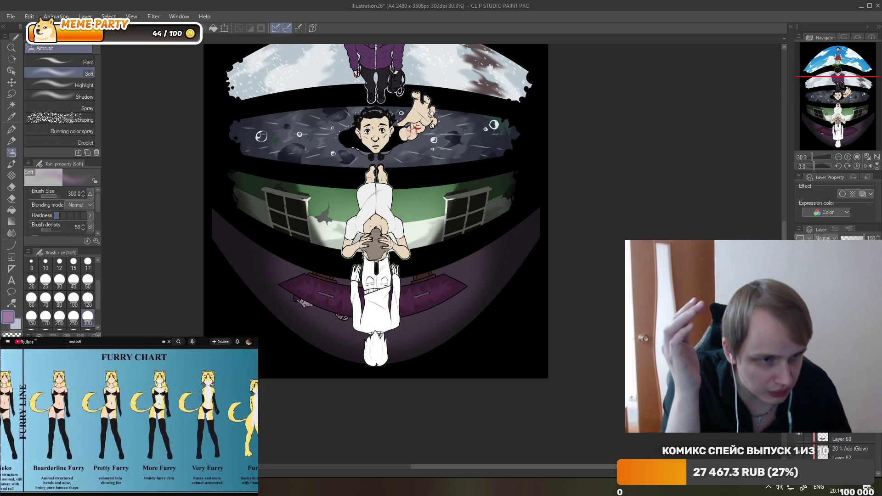
pyautogui.scroll(-3, 818, 440)
pyautogui.moveTo(818, 440); pyautogui.dragTo(848, 442)
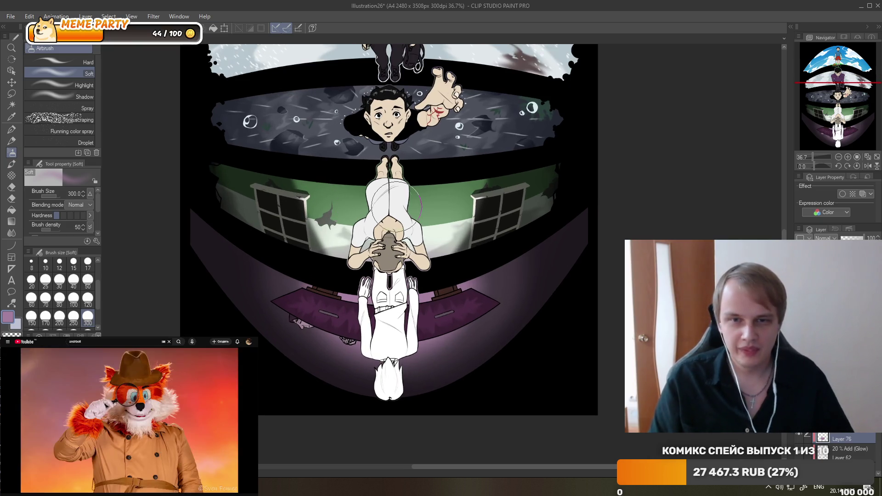
pyautogui.scroll(-1, 314, 207)
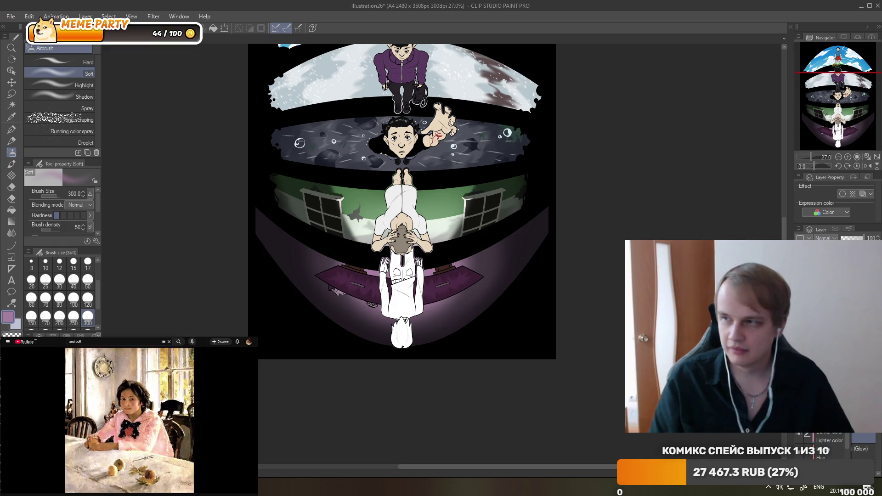
pyautogui.click(853, 449)
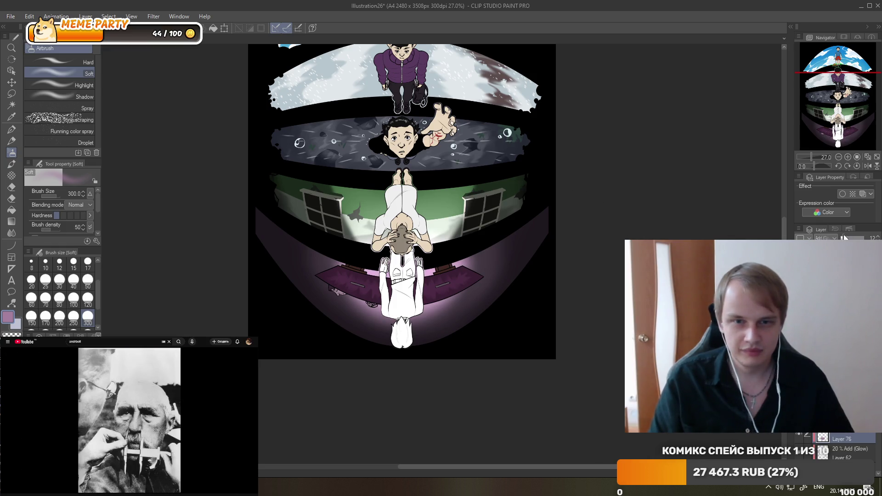
pyautogui.moveTo(843, 235); pyautogui.dragTo(848, 234)
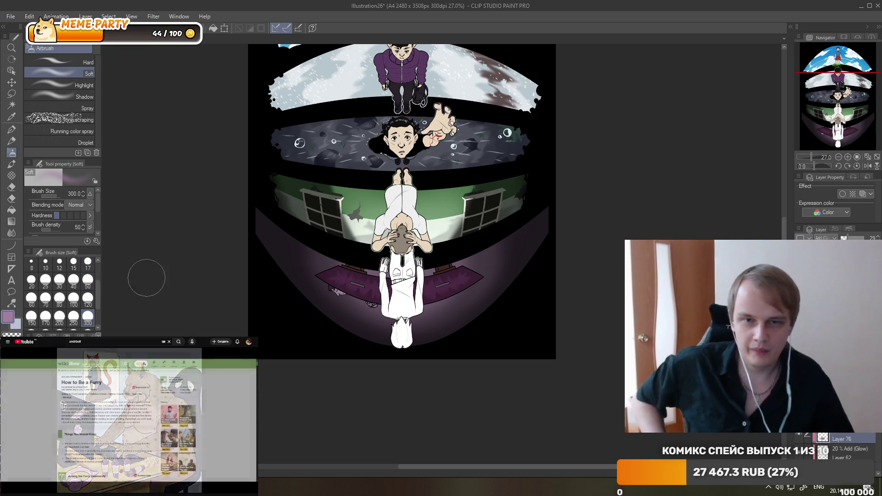
pyautogui.scroll(3, 443, 242)
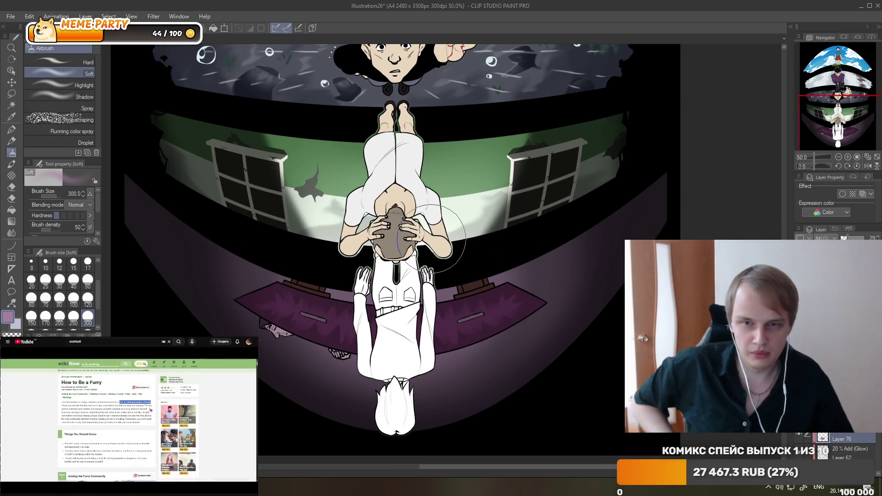
pyautogui.scroll(-4, 431, 238)
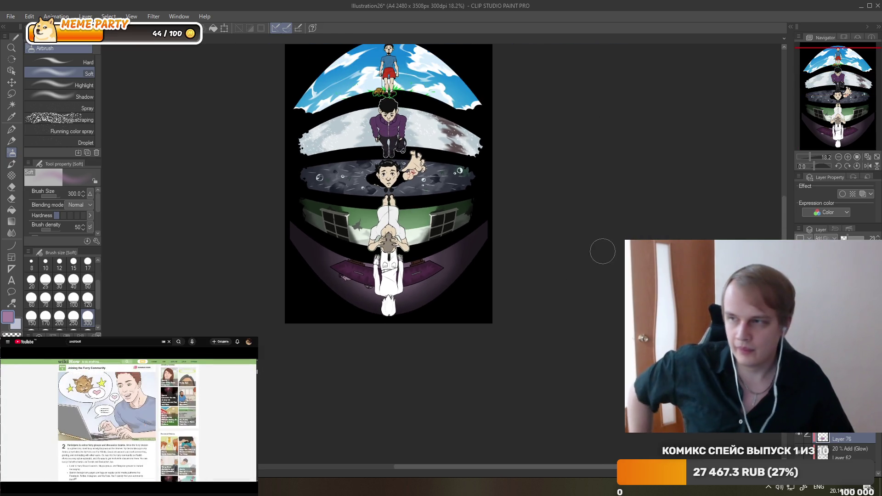
pyautogui.scroll(2, 500, 232)
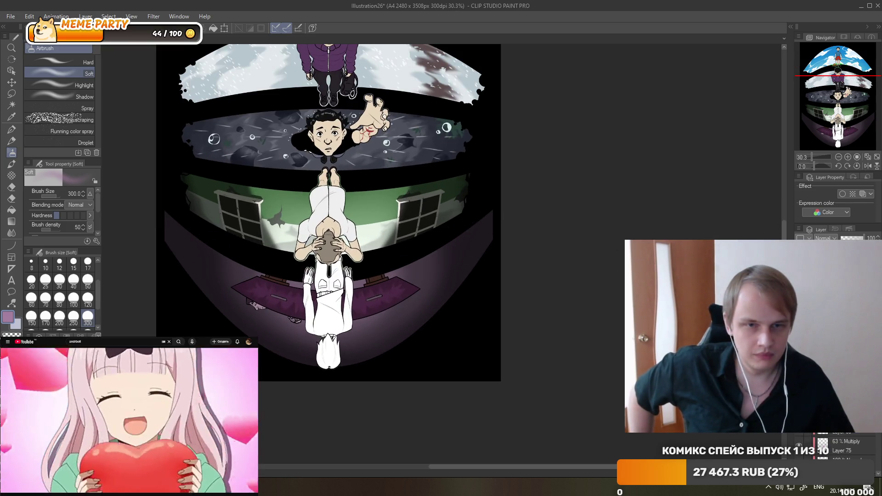
pyautogui.scroll(2, 585, 257)
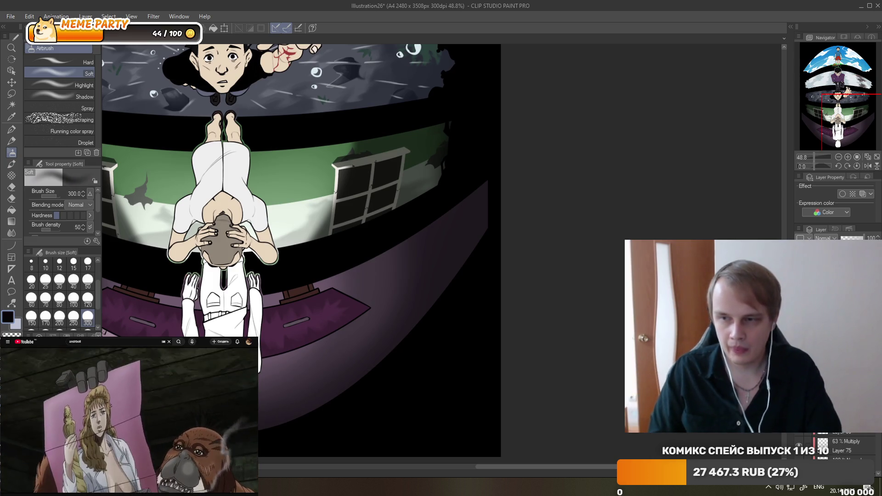
# Ink over the purple room's right edge in black with the G-pen.
pyautogui.keyDown('alt'); pyautogui.click(494, 242); pyautogui.keyUp('alt')
pyautogui.click(12, 129)
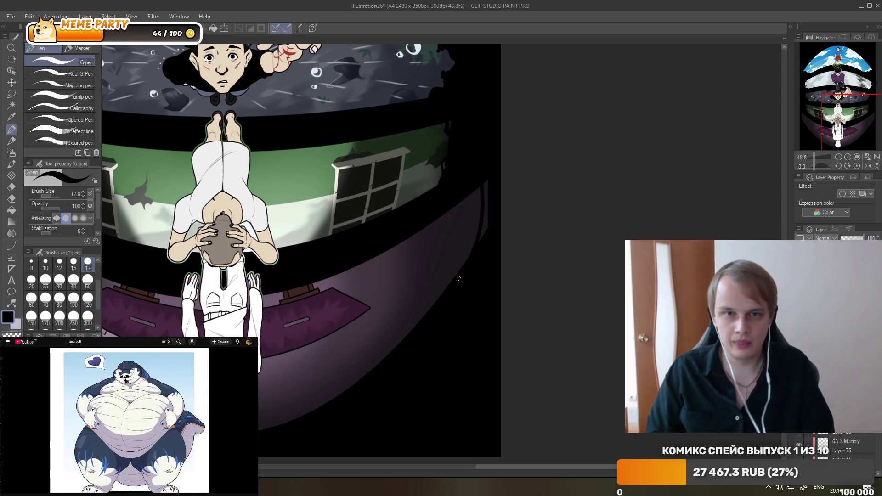
pyautogui.moveTo(483, 189); pyautogui.dragTo(449, 319)
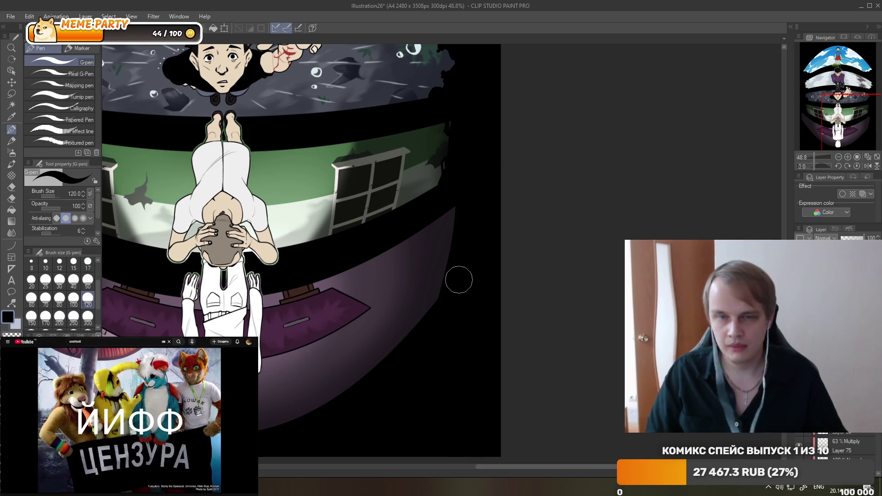
pyautogui.scroll(-4, 506, 239)
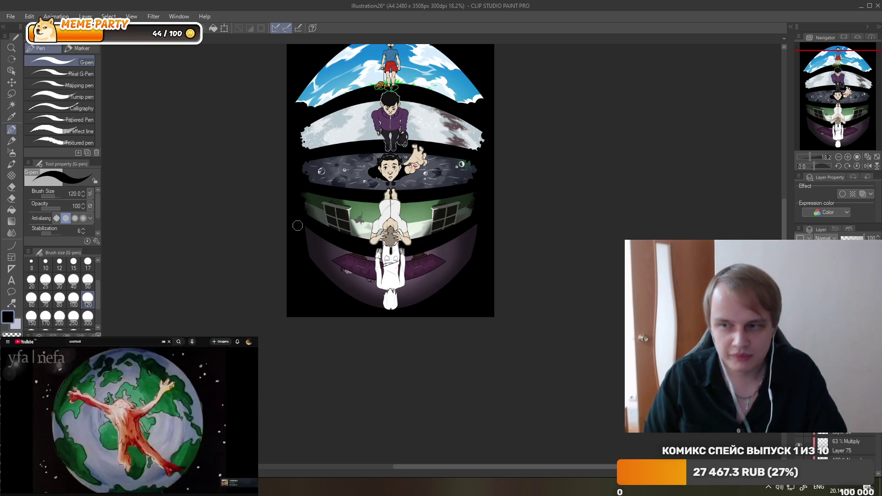
pyautogui.scroll(2, 351, 232)
pyautogui.scroll(1, 363, 236)
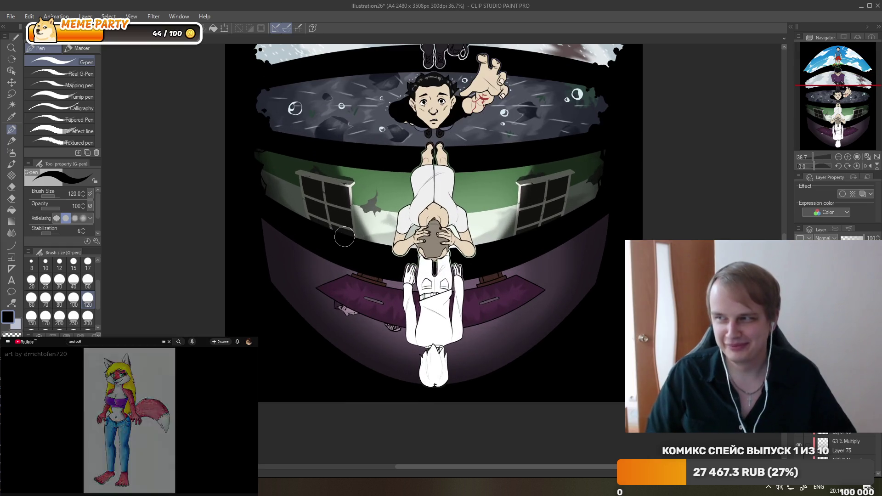
# With a smaller pen, ink along the band's left edge, then select the Add (Glow) layer.
pyautogui.click(87, 280)
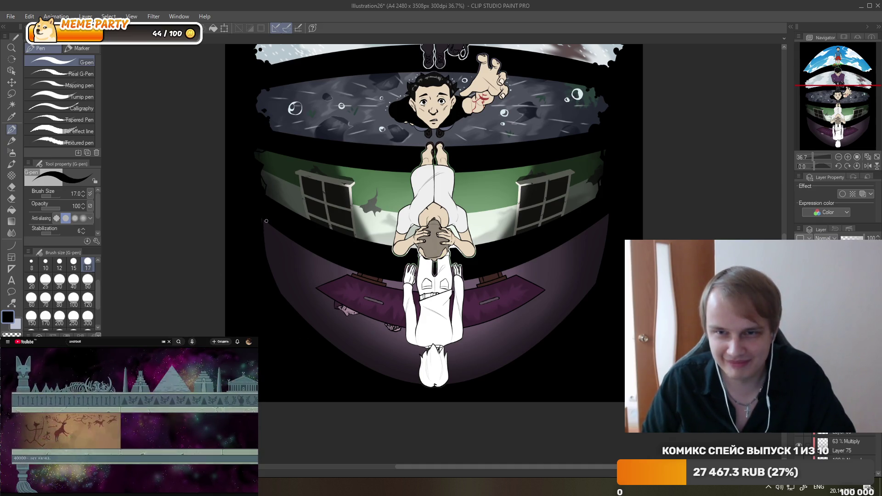
pyautogui.moveTo(293, 305); pyautogui.dragTo(278, 235)
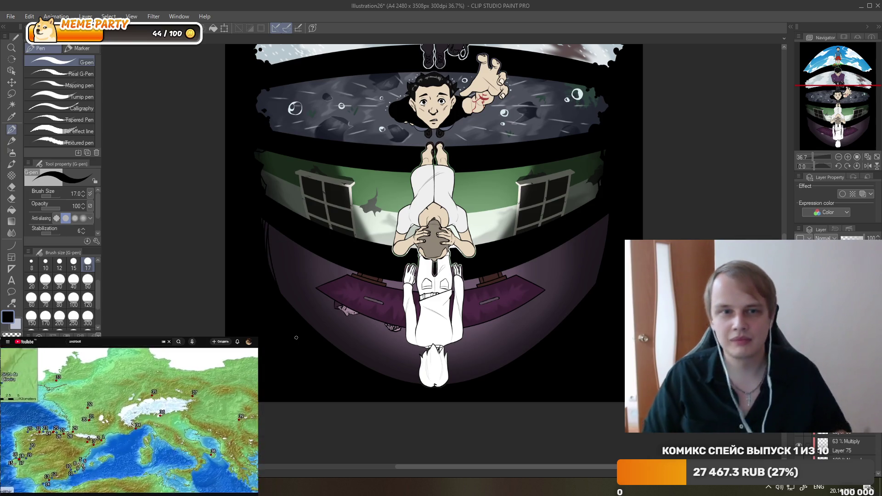
pyautogui.scroll(-5, 296, 338)
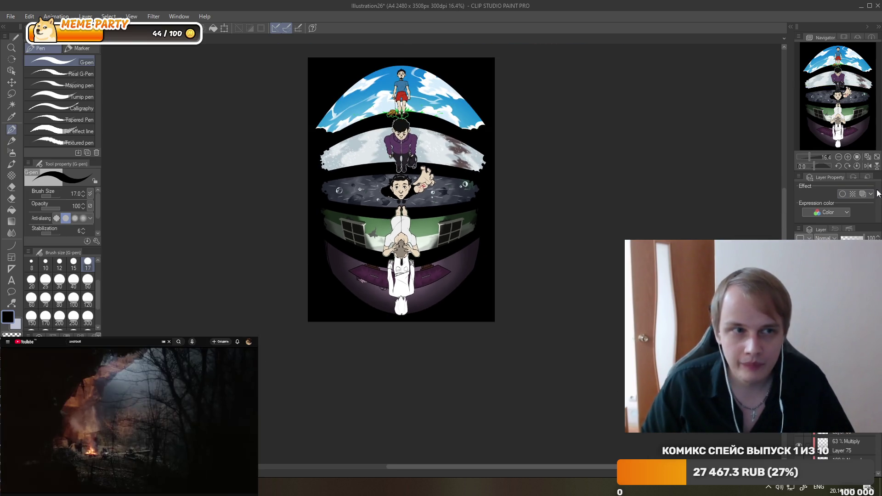
pyautogui.scroll(4, 407, 276)
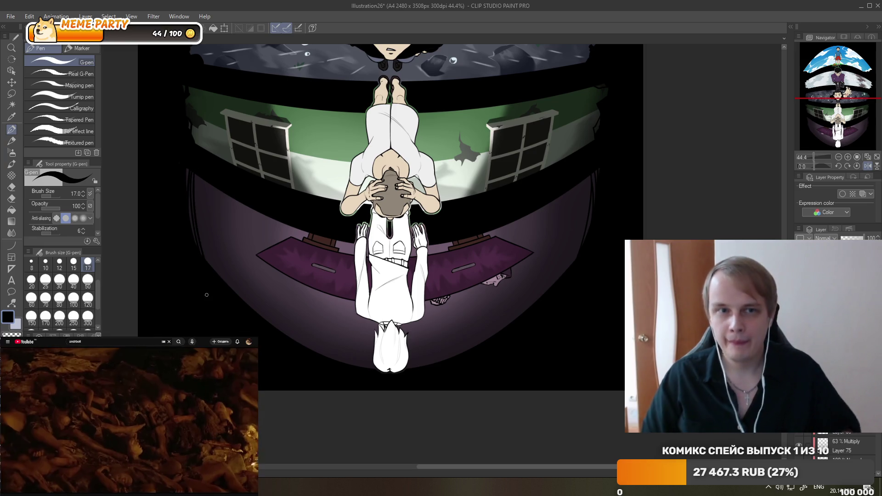
pyautogui.scroll(-4, 555, 178)
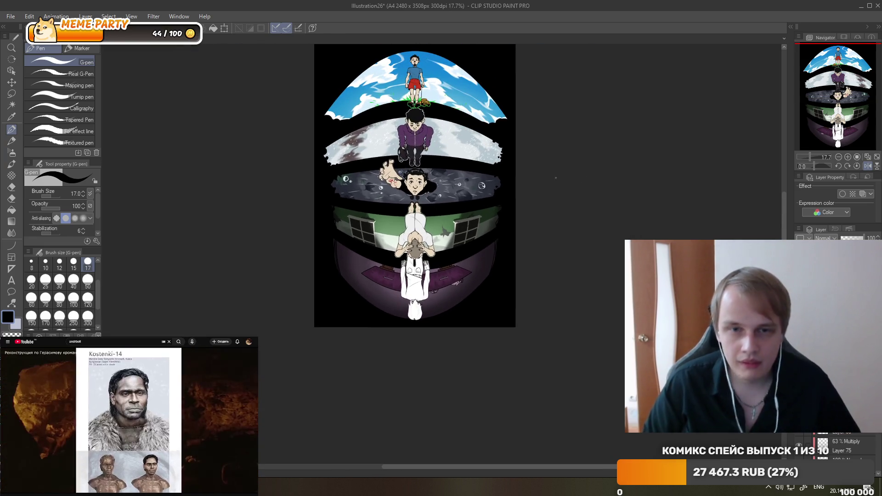
pyautogui.scroll(2, 427, 253)
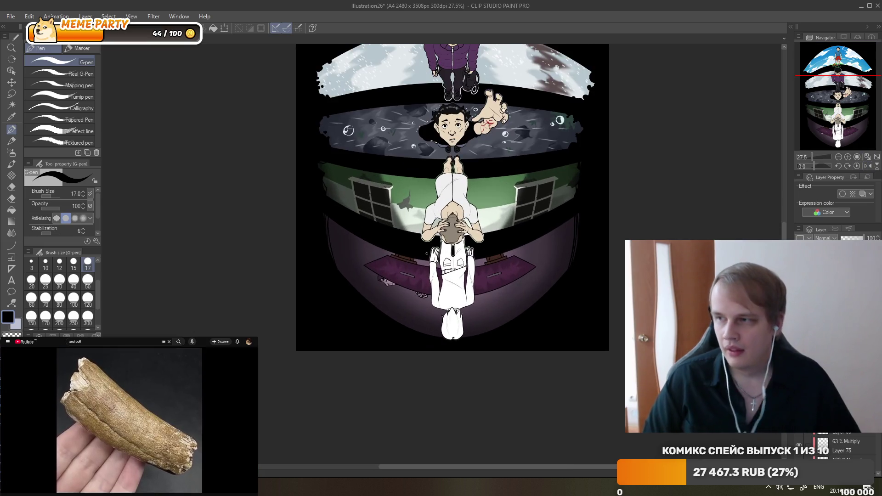
pyautogui.hscroll(2, 414, 254)
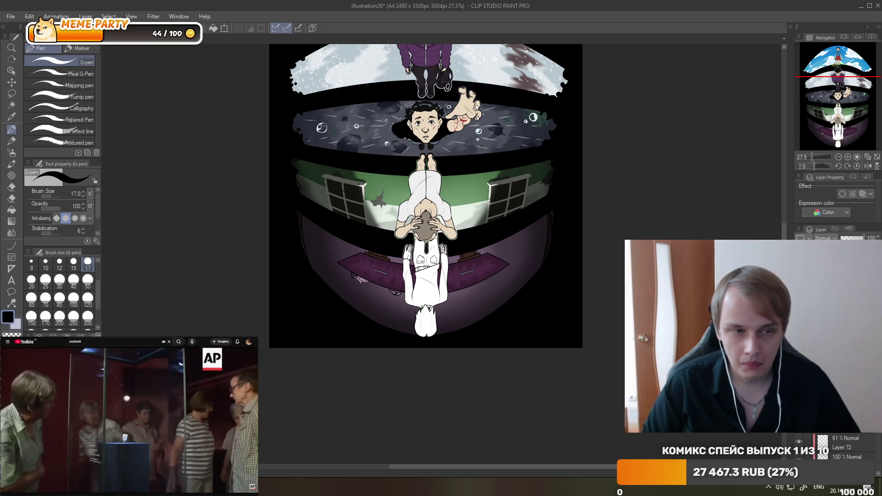
pyautogui.scroll(-5, 836, 445)
pyautogui.click(836, 368)
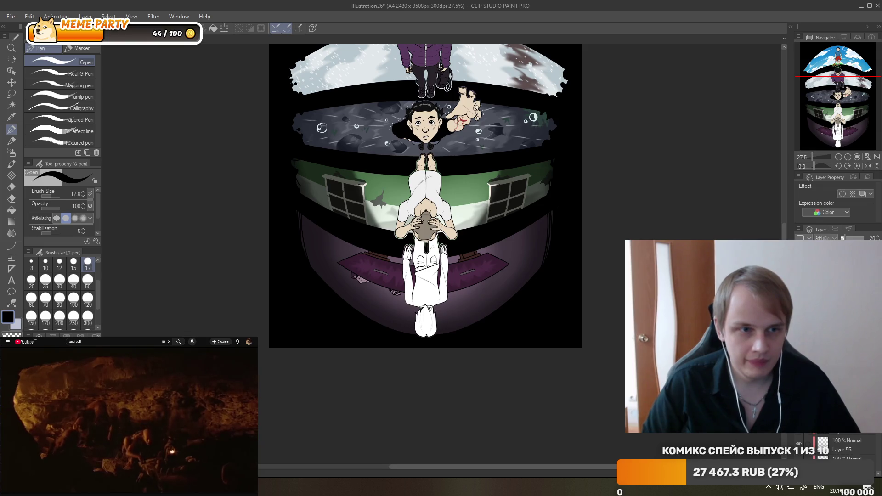
pyautogui.scroll(1, 446, 305)
pyautogui.scroll(-1, 321, 244)
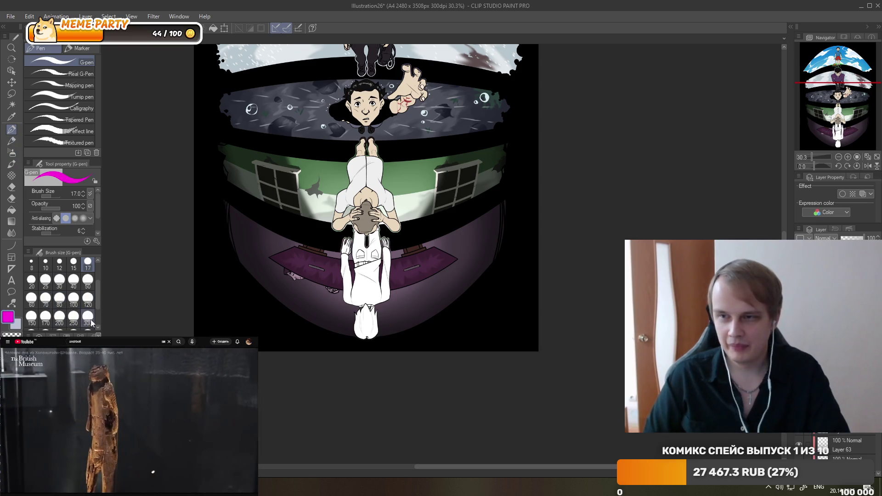
# Enlarge the brush to 300 and paint magenta across the whole purple dome.
pyautogui.click(87, 316)
pyautogui.moveTo(230, 210); pyautogui.dragTo(286, 300)
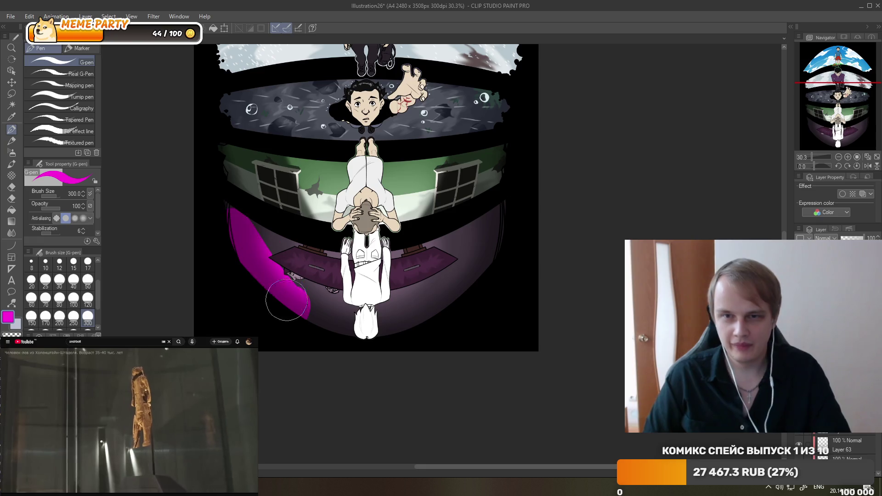
pyautogui.moveTo(249, 251)
pyautogui.mouseDown()
pyautogui.moveTo(331, 262)
pyautogui.moveTo(360, 332)
pyautogui.mouseUp()
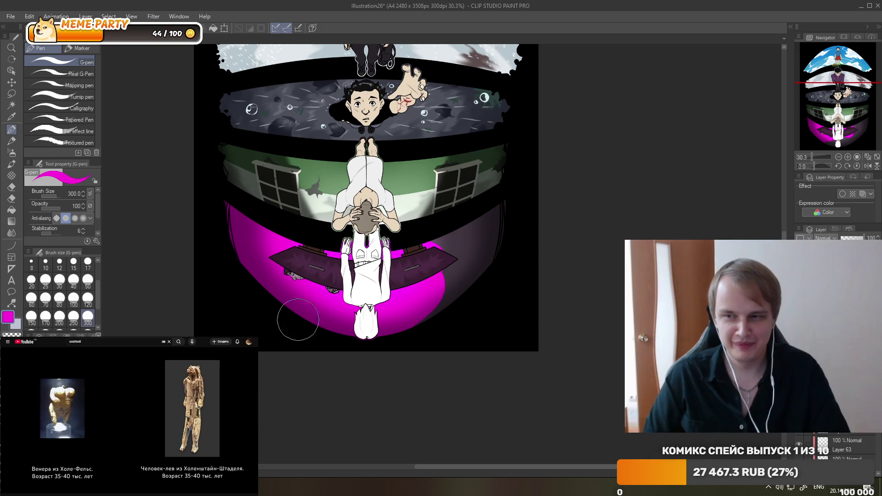
pyautogui.moveTo(298, 319); pyautogui.dragTo(385, 287)
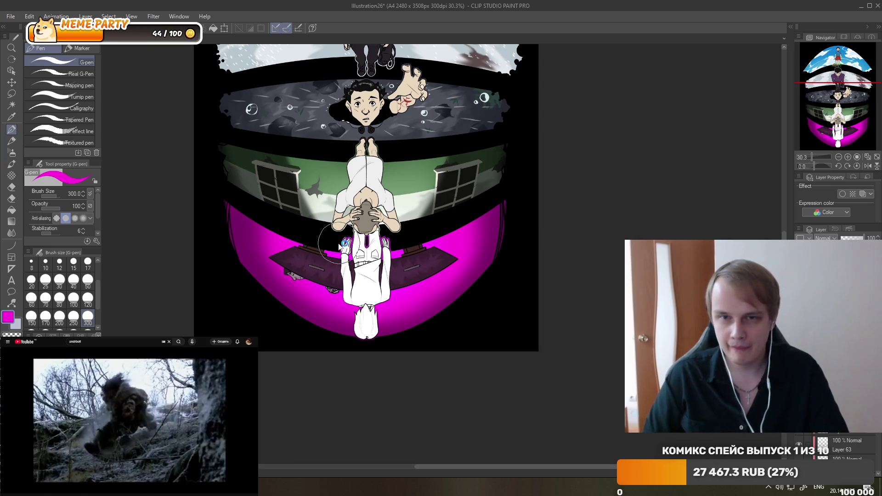
# Switch from smudging to the Blur tool at brush size 120.
pyautogui.click(15, 234)
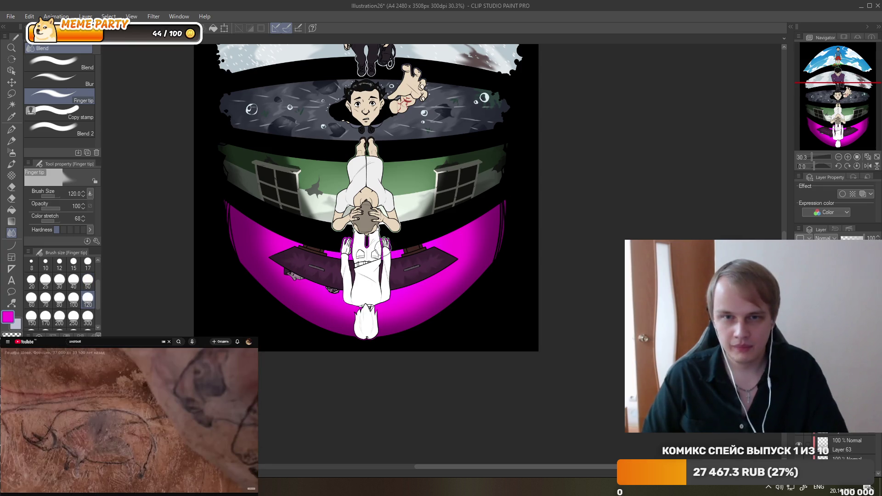
pyautogui.click(59, 79)
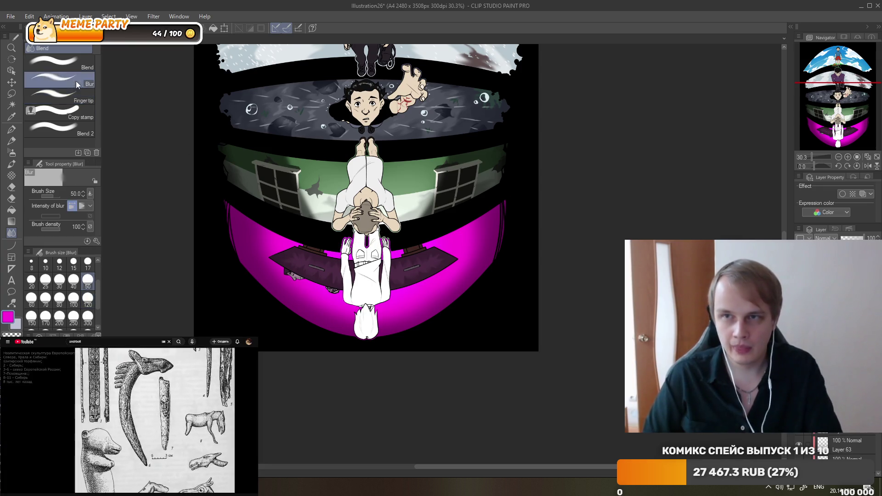
pyautogui.click(87, 299)
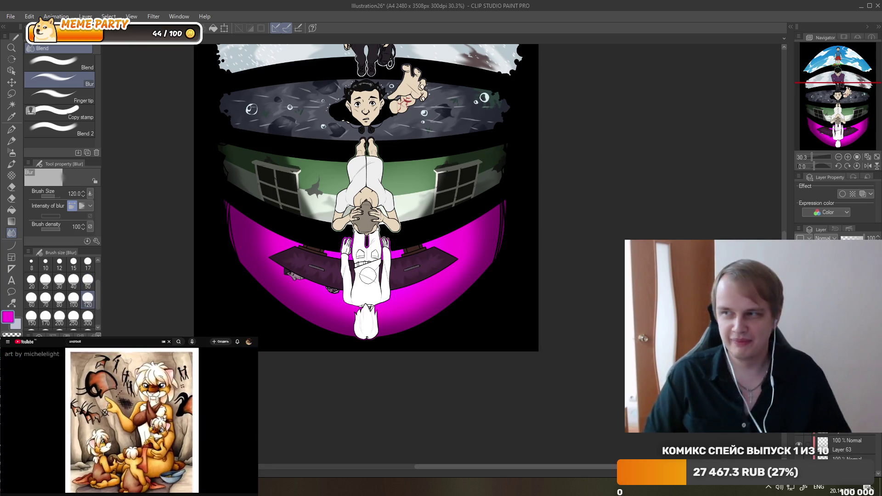
# Open the Hue/Saturation/Luminosity adjustment from Edit > Tonal Correction.
pyautogui.click(153, 16)
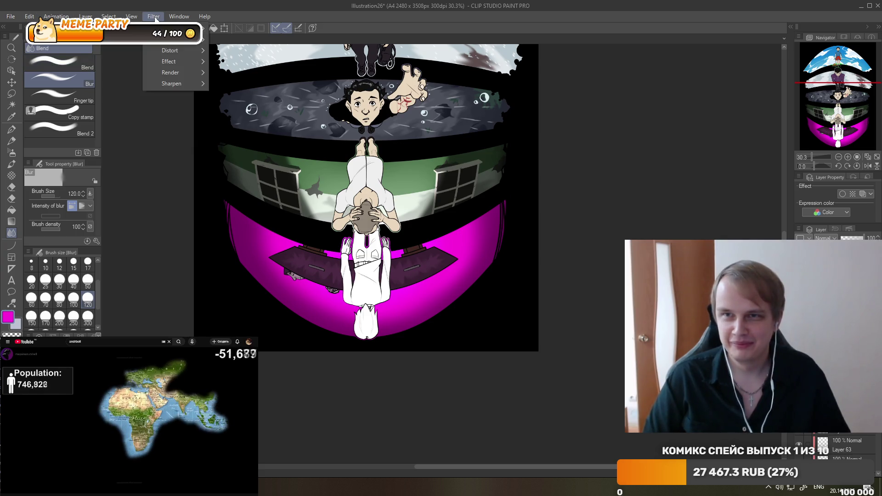
pyautogui.moveTo(28, 16)
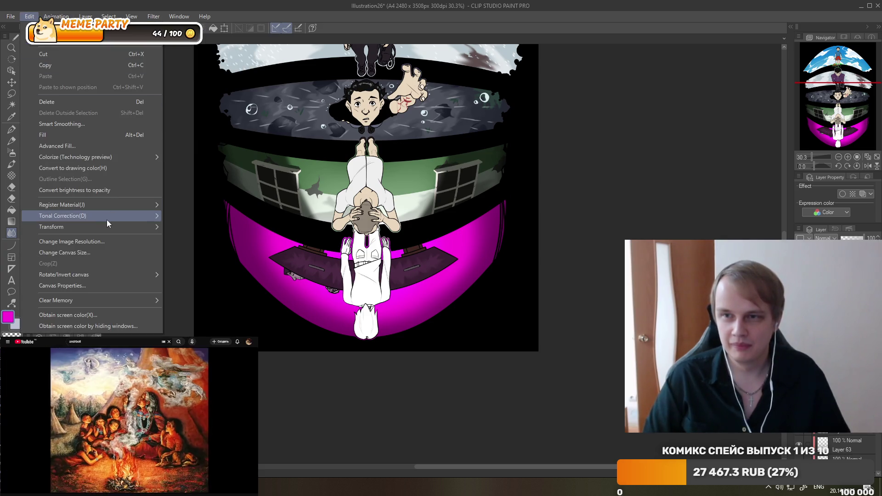
pyautogui.moveTo(64, 216)
pyautogui.click(181, 228)
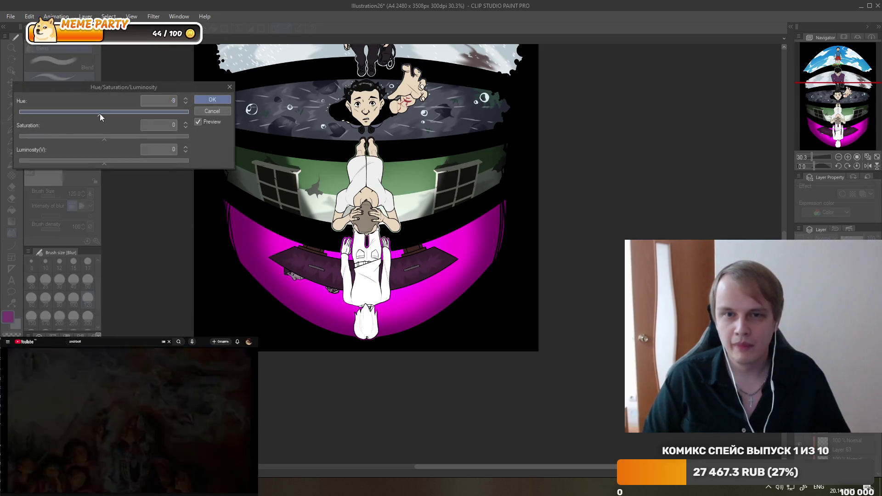
# Set Hue -46, Saturation -72, Luminosity -59 to mute the magenta room to dark purple.
pyautogui.moveTo(100, 113)
pyautogui.mouseDown()
pyautogui.moveTo(22, 132)
pyautogui.moveTo(46, 132)
pyautogui.mouseUp()
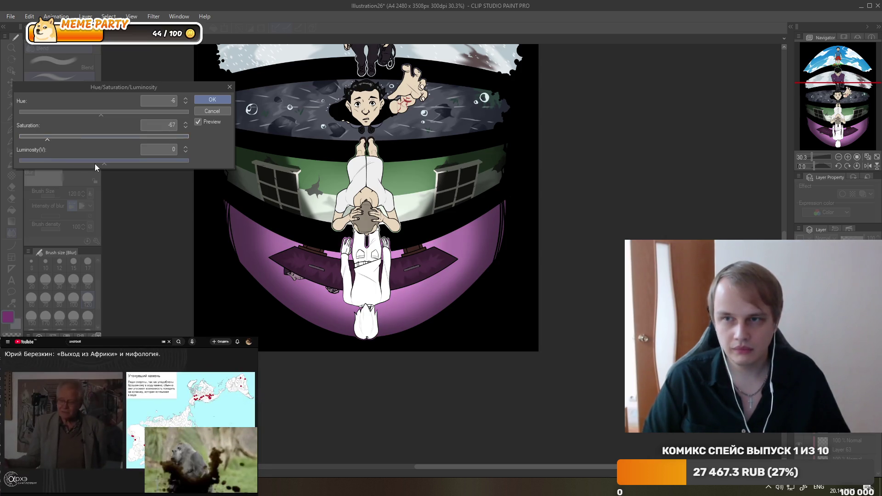
pyautogui.moveTo(104, 162); pyautogui.dragTo(46, 159)
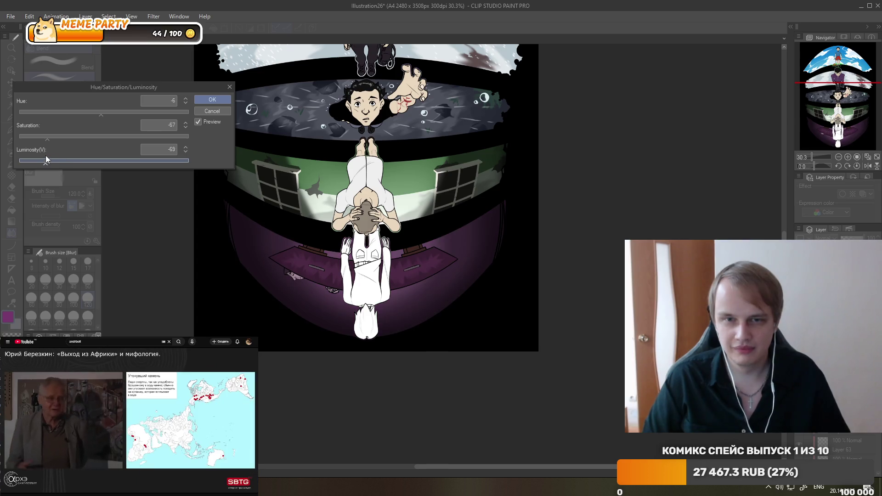
pyautogui.moveTo(24, 156); pyautogui.dragTo(54, 158)
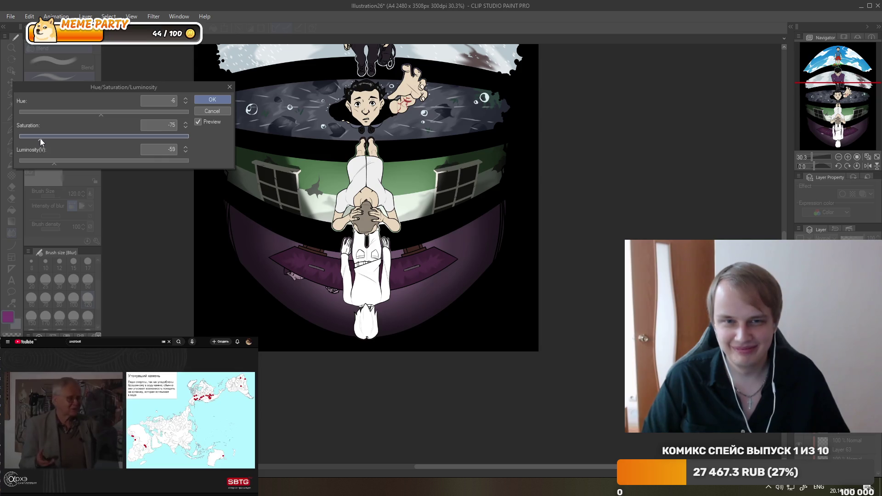
pyautogui.moveTo(101, 115)
pyautogui.mouseDown()
pyautogui.moveTo(67, 112)
pyautogui.moveTo(136, 111)
pyautogui.moveTo(97, 109)
pyautogui.mouseUp()
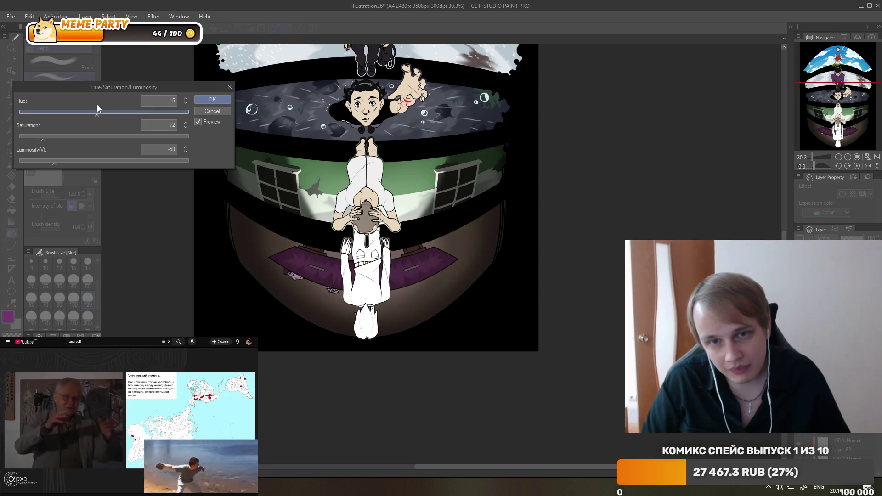
pyautogui.scroll(-3, 431, 265)
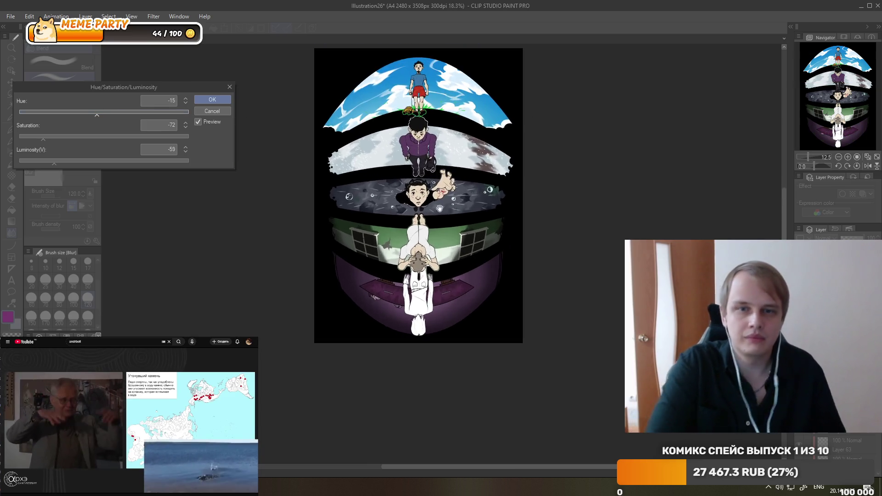
pyautogui.scroll(1, 431, 265)
pyautogui.scroll(-1, 431, 265)
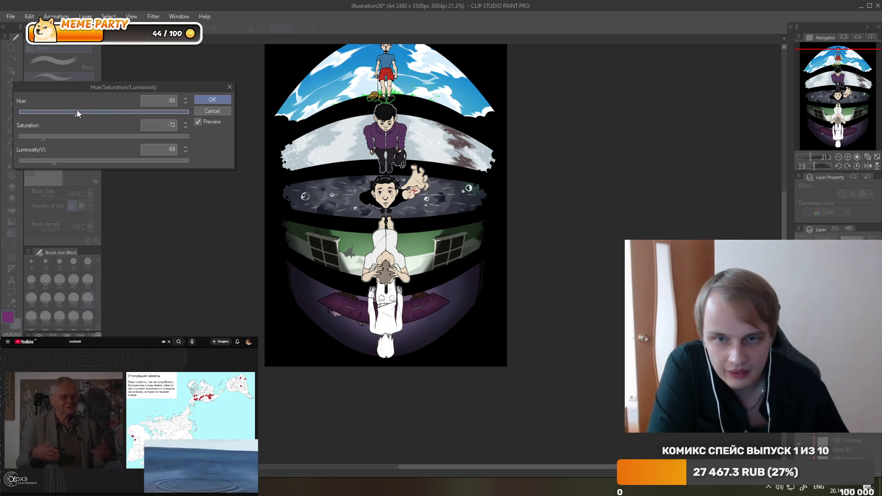
pyautogui.moveTo(77, 111); pyautogui.dragTo(82, 112)
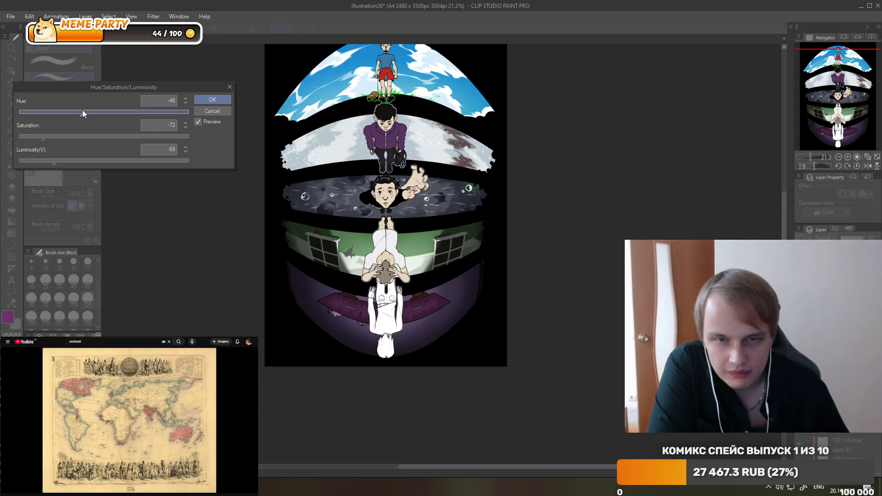
# Apply the muted purple adjustment and raise the layer opacity from 29 to 31.
pyautogui.click(205, 97)
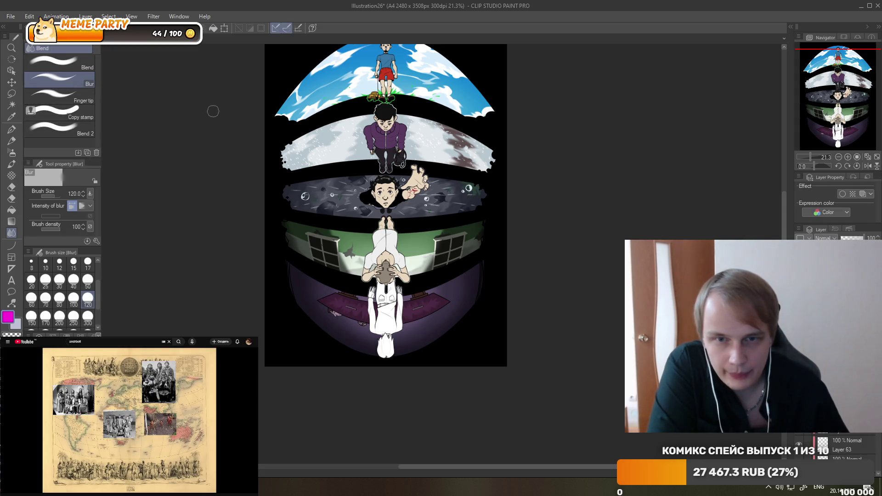
pyautogui.scroll(1, 425, 294)
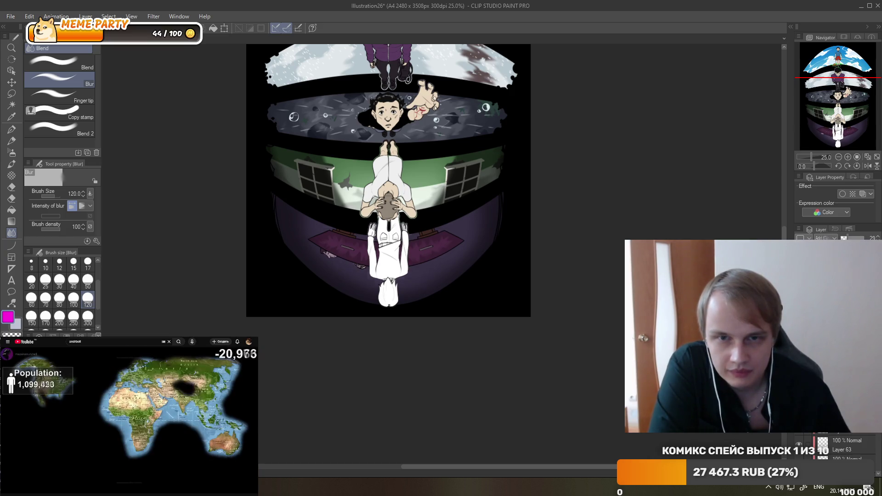
pyautogui.moveTo(844, 238); pyautogui.dragTo(848, 239)
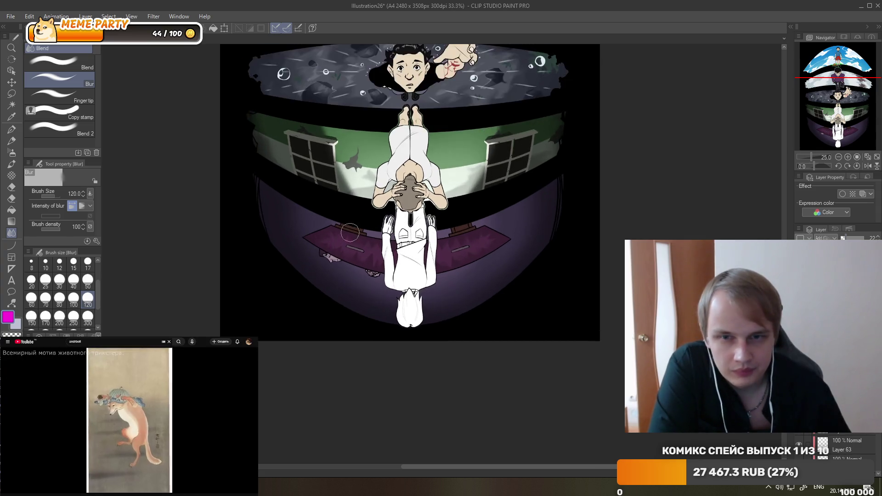
# Zoom to about 200% on the brown ledge and take the Eyedropper to sample dark brown.
pyautogui.scroll(5, 371, 225)
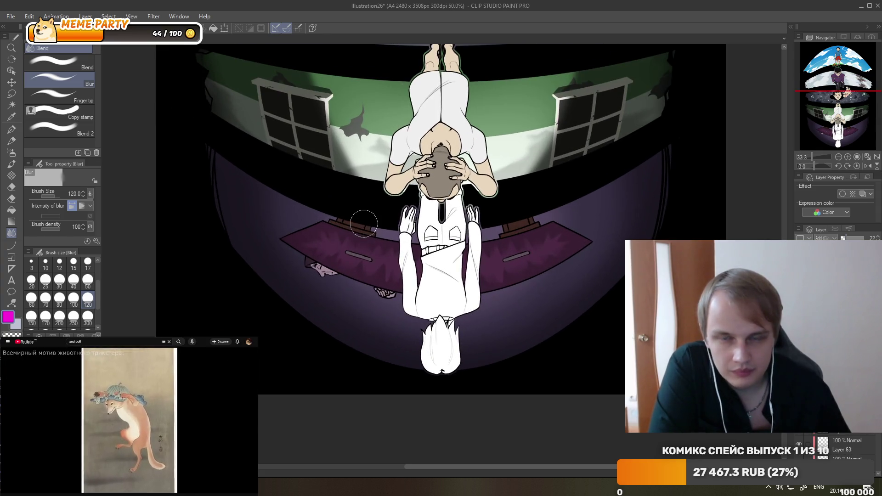
pyautogui.scroll(1, 392, 307)
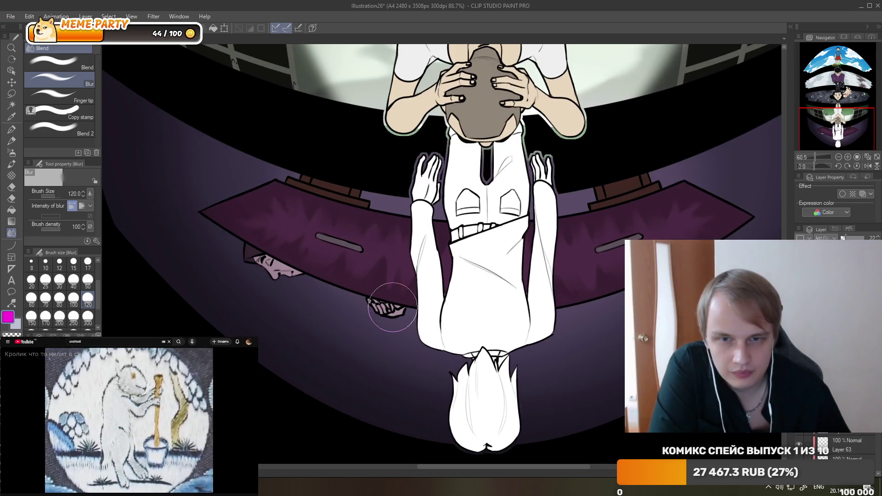
pyautogui.scroll(-2, 392, 307)
pyautogui.scroll(-1, 393, 306)
pyautogui.scroll(-1, 393, 306)
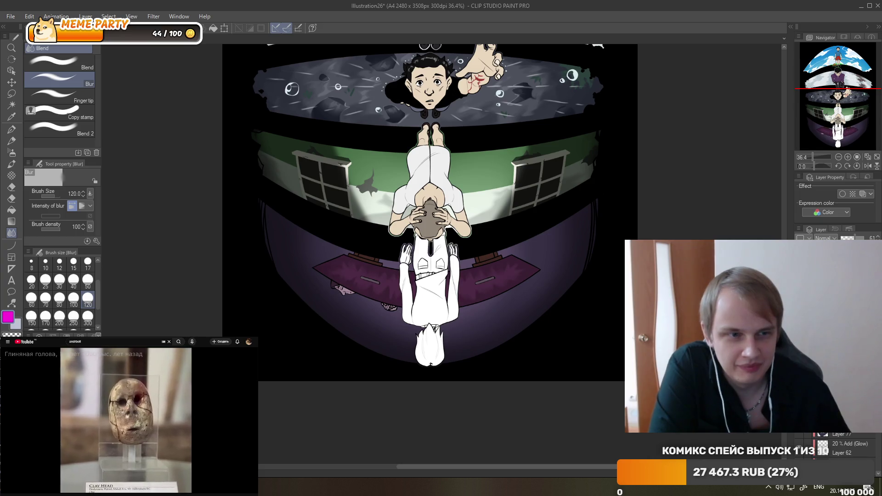
pyautogui.scroll(3, 364, 256)
pyautogui.scroll(3, 345, 252)
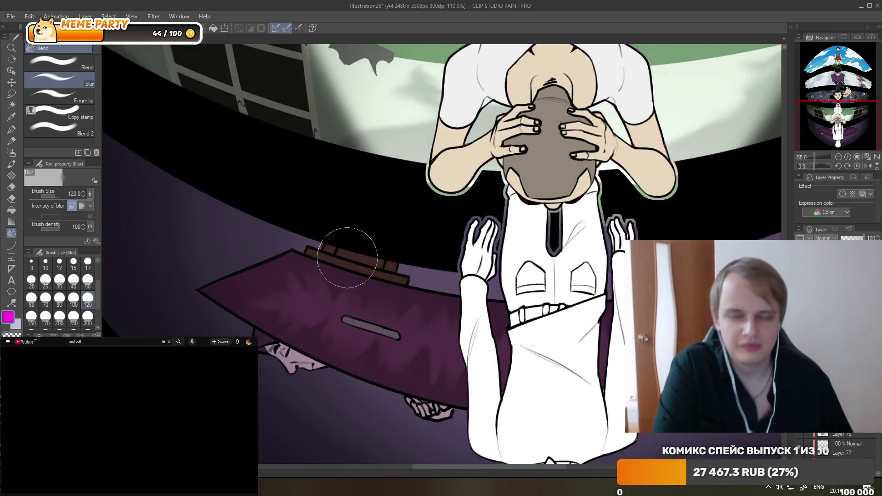
pyautogui.scroll(2, 348, 246)
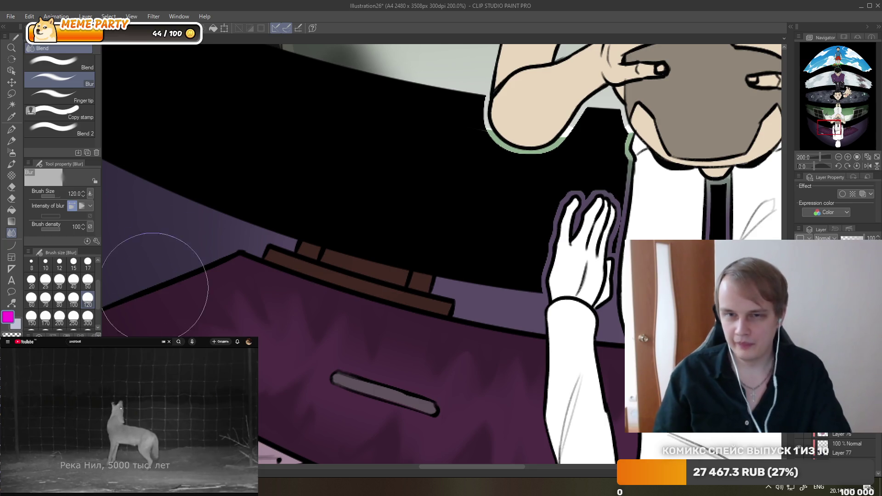
pyautogui.press('i')
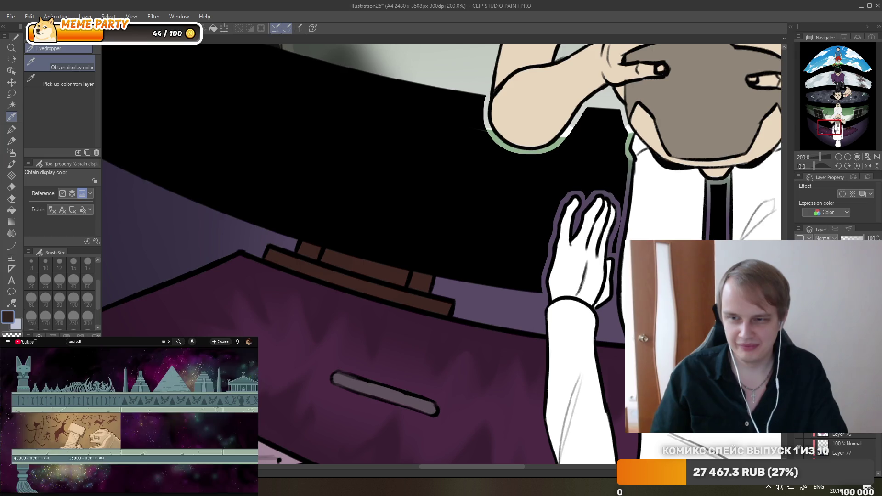
# Switch to the G-pen at size 7 and set the drawing layer to Multiply.
pyautogui.click(11, 129)
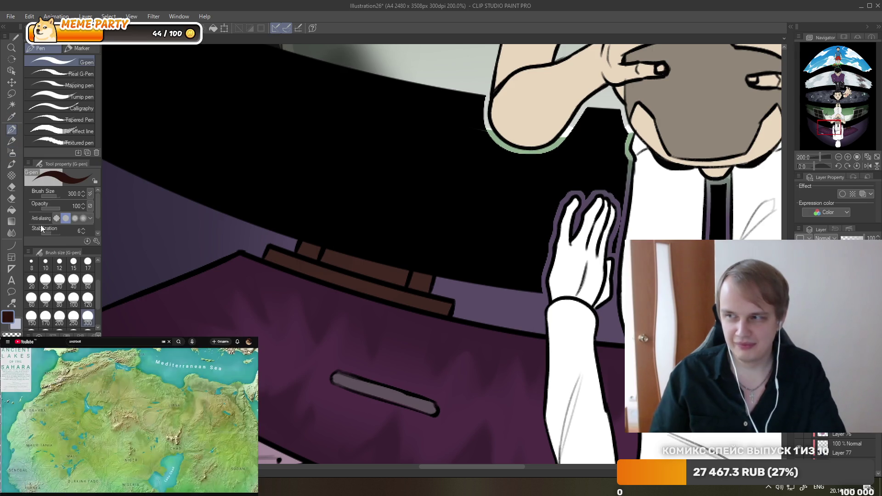
pyautogui.click(97, 261)
pyautogui.click(88, 265)
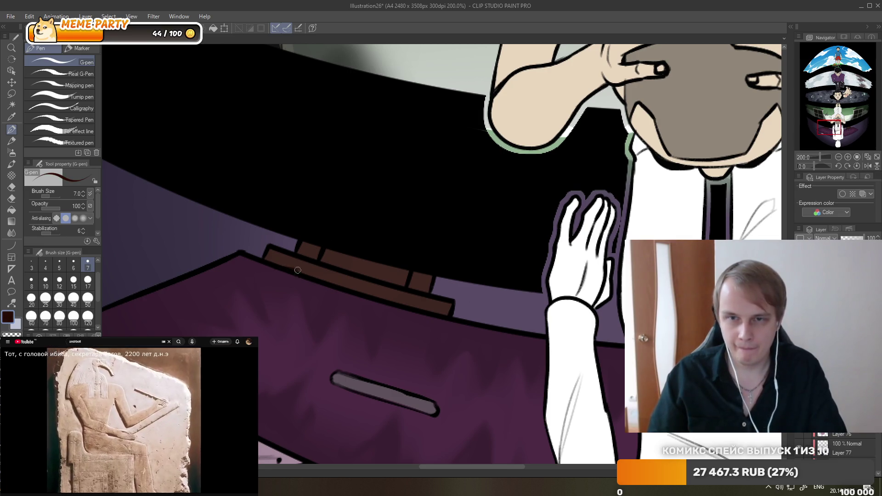
pyautogui.moveTo(297, 270); pyautogui.dragTo(290, 263)
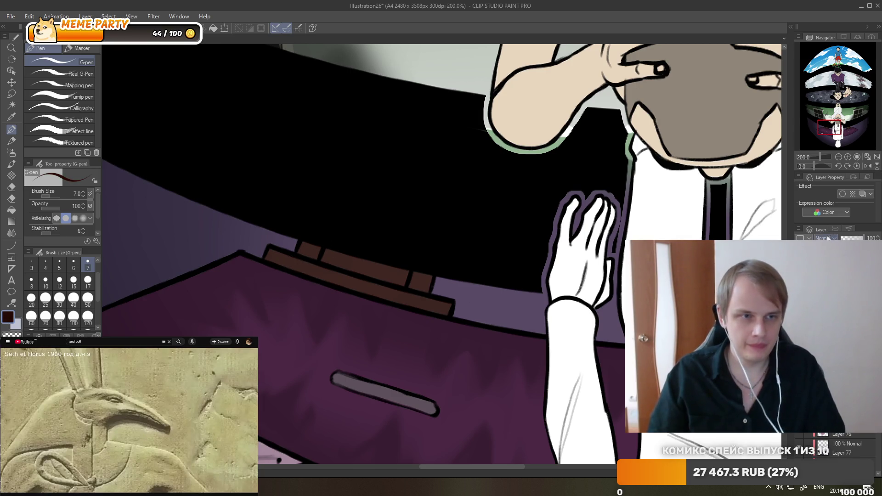
pyautogui.click(823, 264)
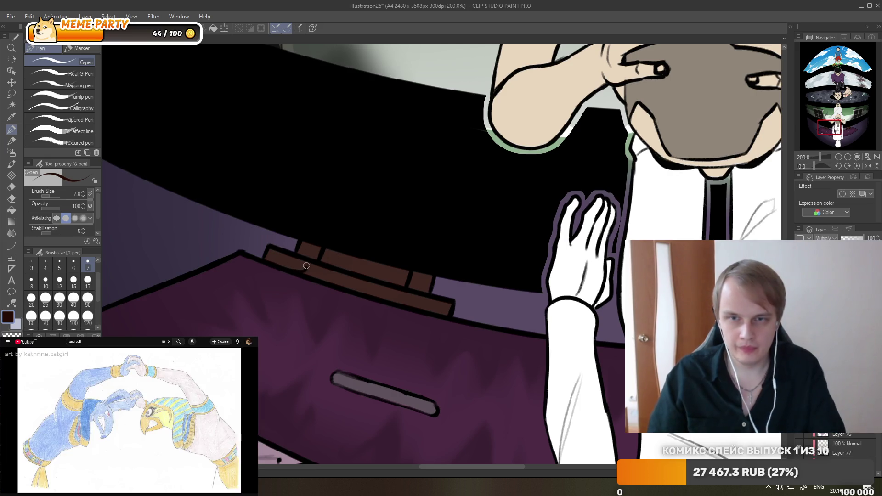
# Sketch thin dark outlines of two small candles along the brown ledge.
pyautogui.moveTo(278, 267); pyautogui.dragTo(315, 247)
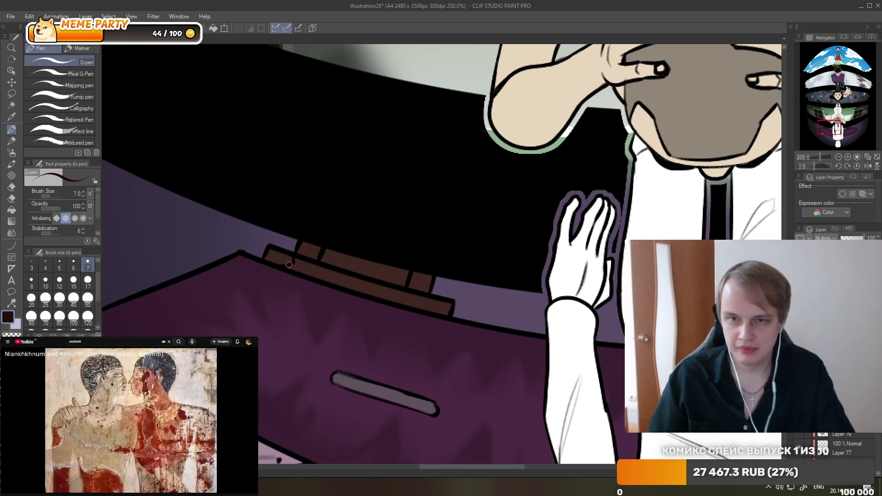
pyautogui.moveTo(285, 264); pyautogui.dragTo(313, 266)
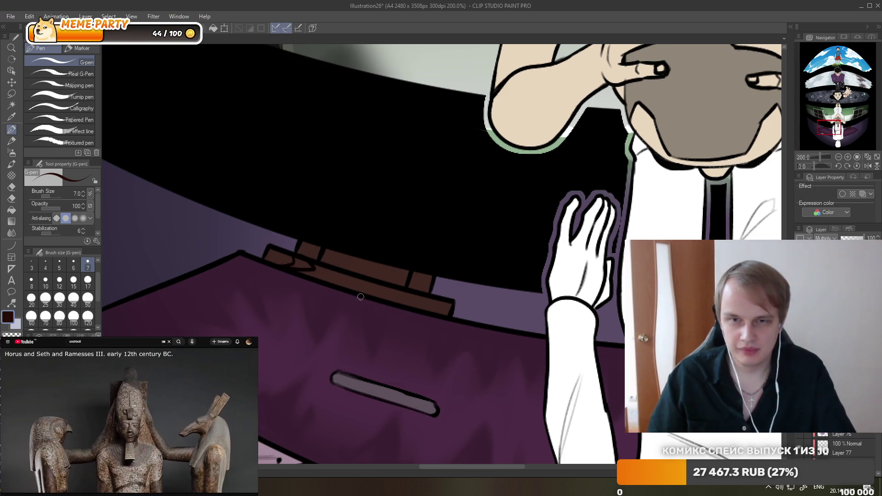
pyautogui.moveTo(395, 289); pyautogui.dragTo(427, 307)
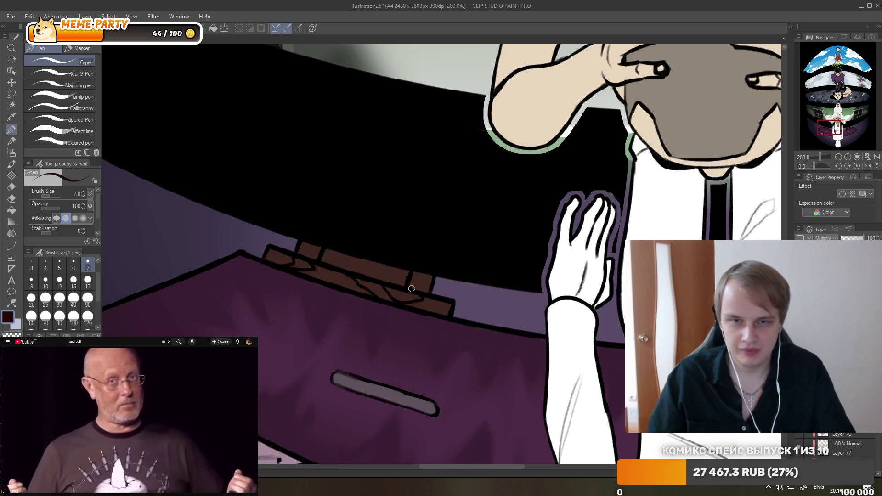
pyautogui.moveTo(412, 285); pyautogui.dragTo(424, 275)
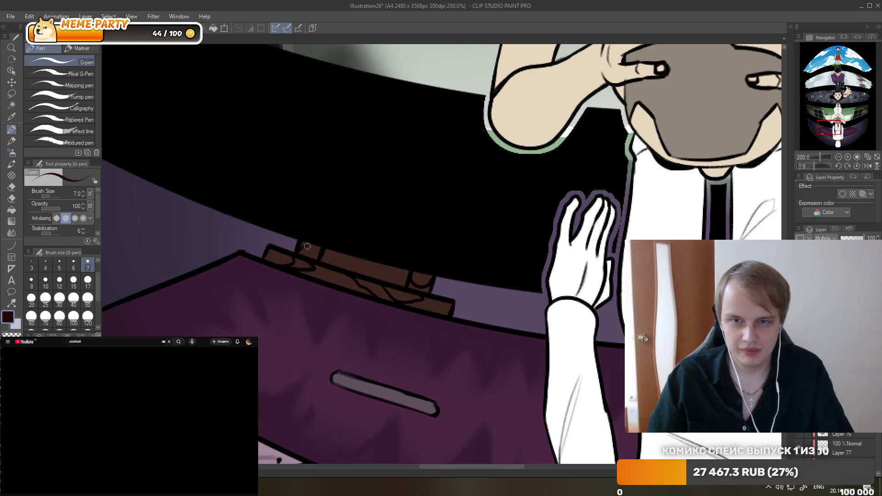
pyautogui.moveTo(307, 246); pyautogui.dragTo(318, 260)
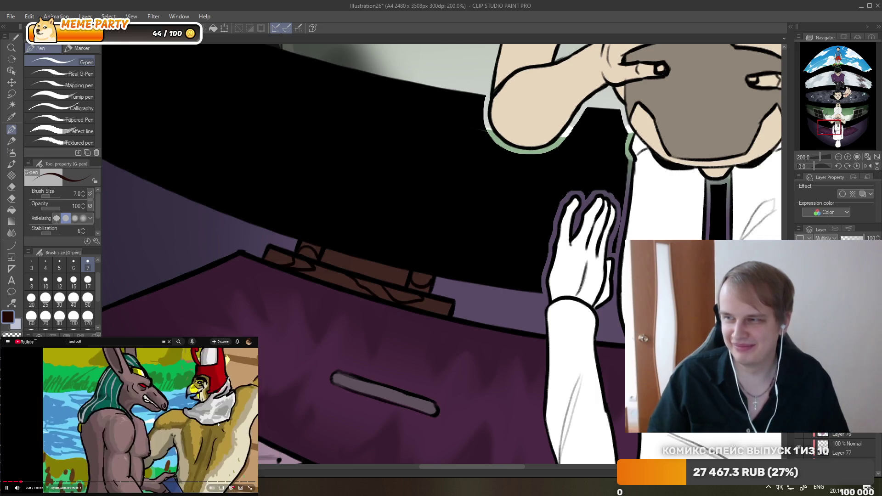
pyautogui.click(217, 425)
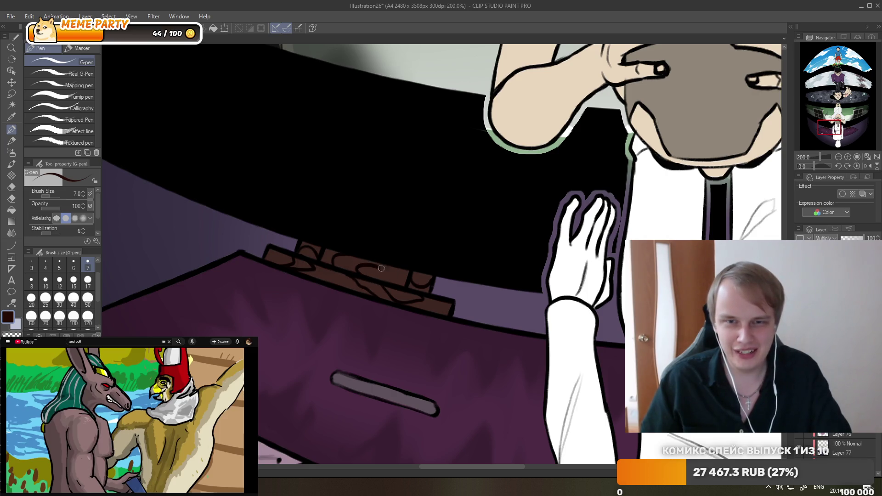
# Ink two dark curved carving lines on the brown plank above the purple bench.
pyautogui.scroll(-5, 296, 285)
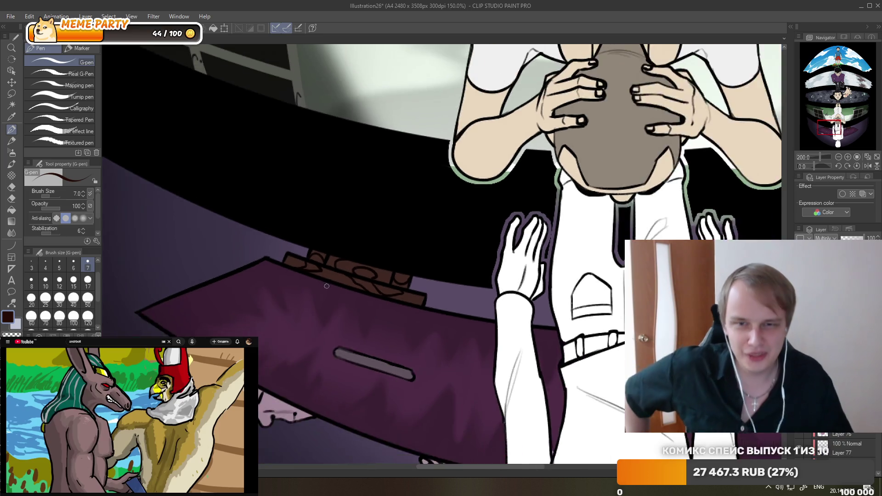
pyautogui.scroll(8, 444, 250)
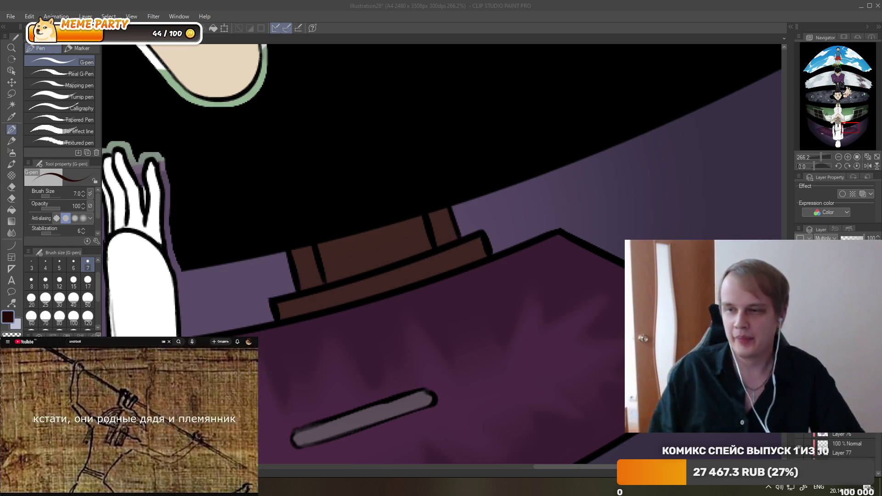
pyautogui.moveTo(374, 275)
pyautogui.mouseDown()
pyautogui.moveTo(438, 268)
pyautogui.moveTo(406, 264)
pyautogui.mouseUp()
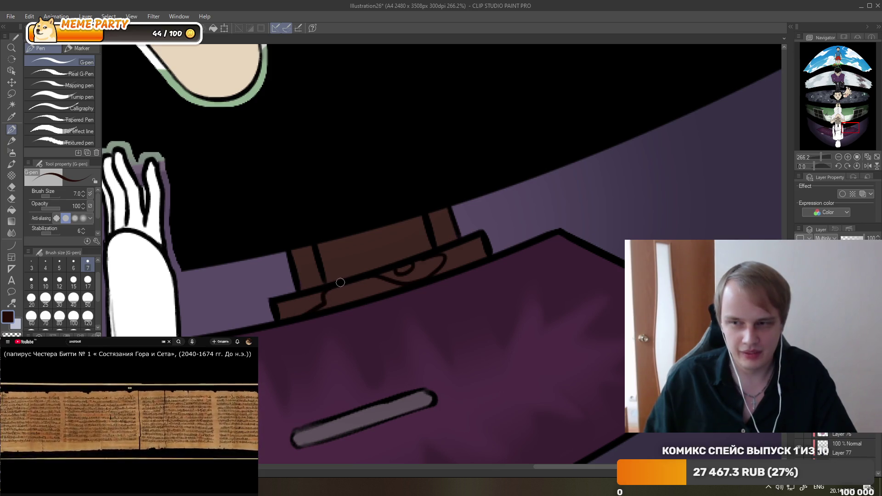
pyautogui.moveTo(322, 292); pyautogui.dragTo(365, 296)
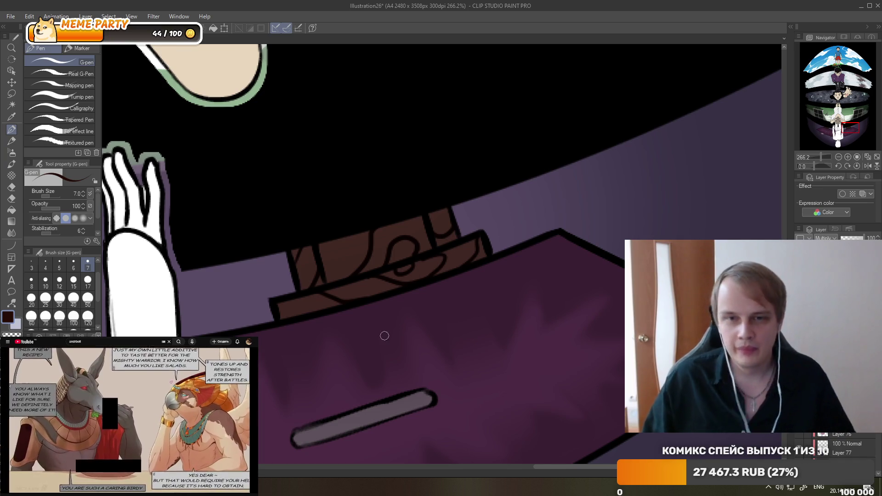
pyautogui.scroll(-3, 569, 254)
pyautogui.scroll(-3, 568, 253)
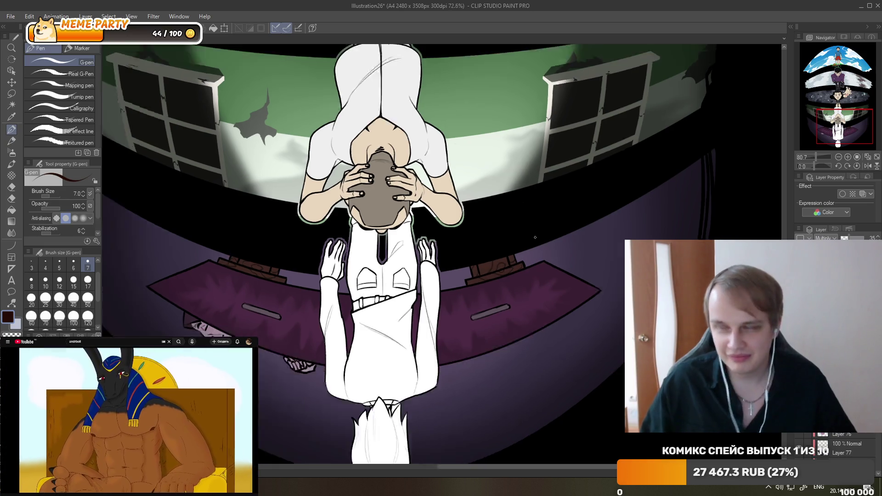
# Review the whole illustration zoomed out, choose a pale beige, and zoom back to the bottom room.
pyautogui.scroll(-5, 508, 207)
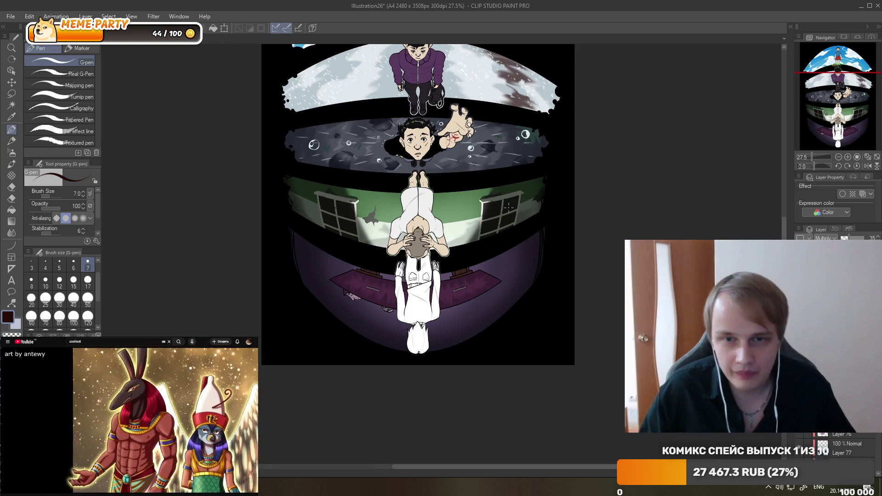
pyautogui.scroll(1, 509, 207)
pyautogui.scroll(-1, 487, 197)
pyautogui.scroll(1, 469, 188)
pyautogui.scroll(-1, 456, 183)
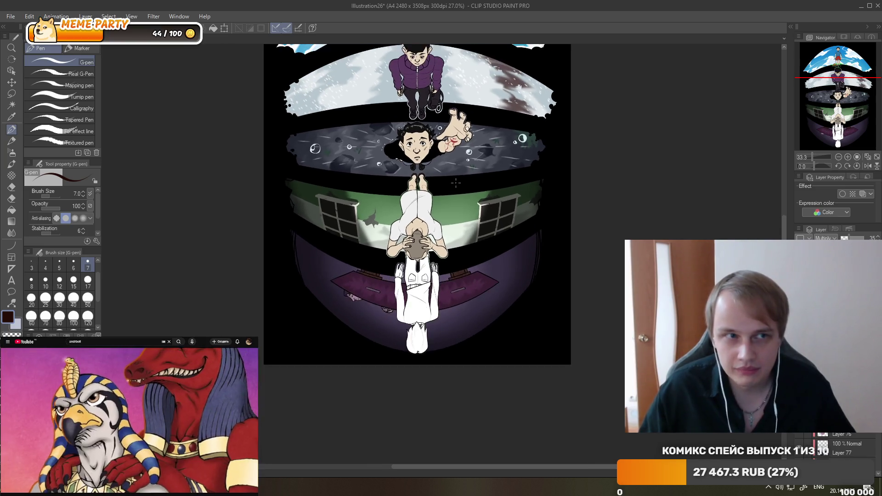
pyautogui.scroll(-1, 455, 182)
pyautogui.scroll(-1, 457, 174)
pyautogui.scroll(1, 458, 161)
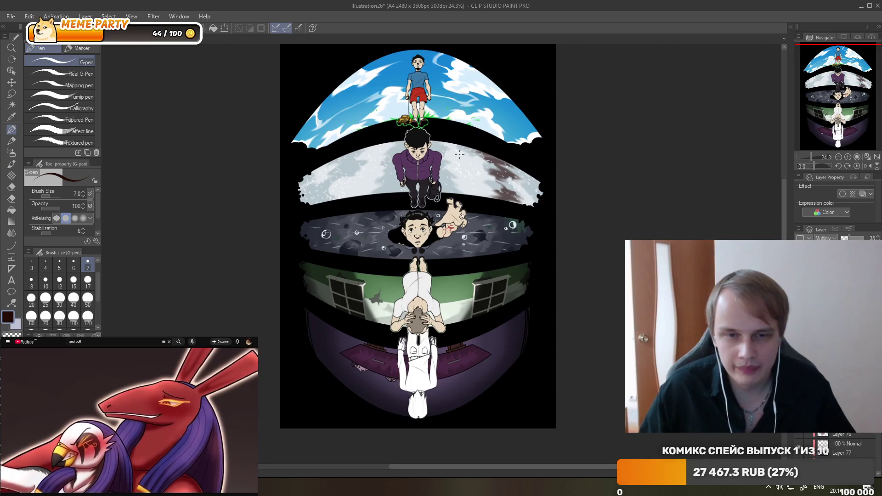
pyautogui.scroll(1, 460, 154)
pyautogui.scroll(-2, 459, 154)
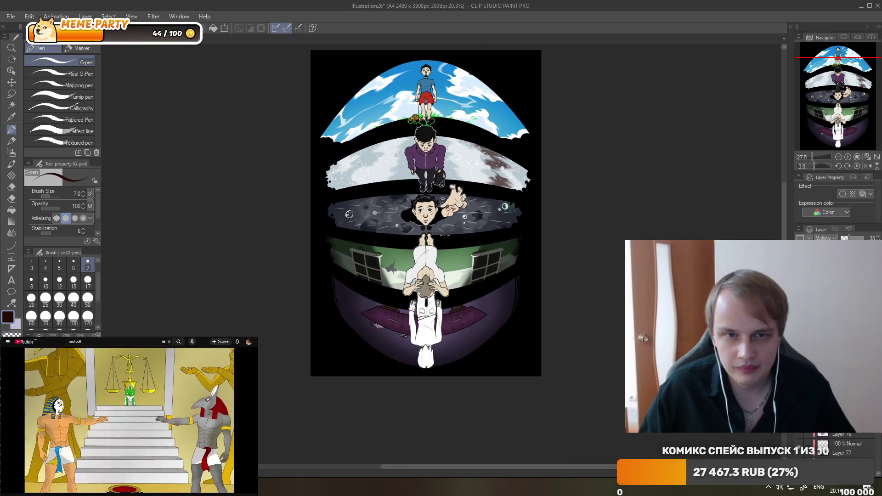
pyautogui.scroll(1, 459, 154)
pyautogui.scroll(1, 448, 190)
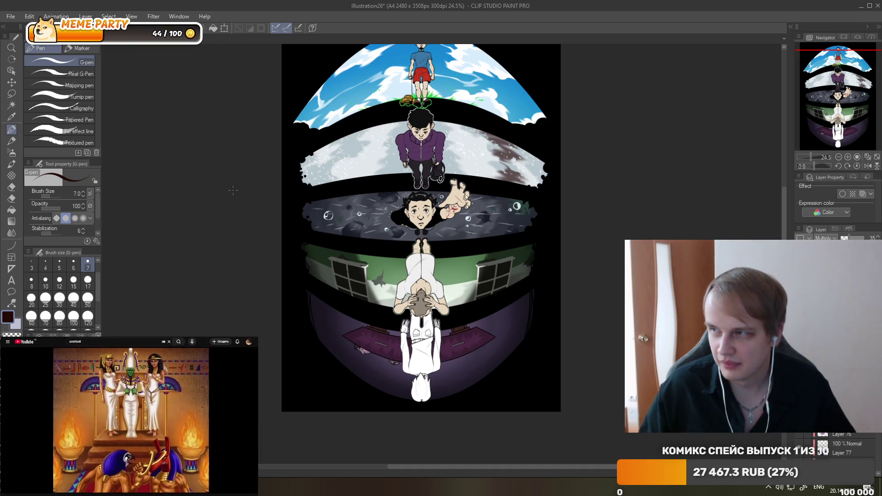
pyautogui.click(158, 401)
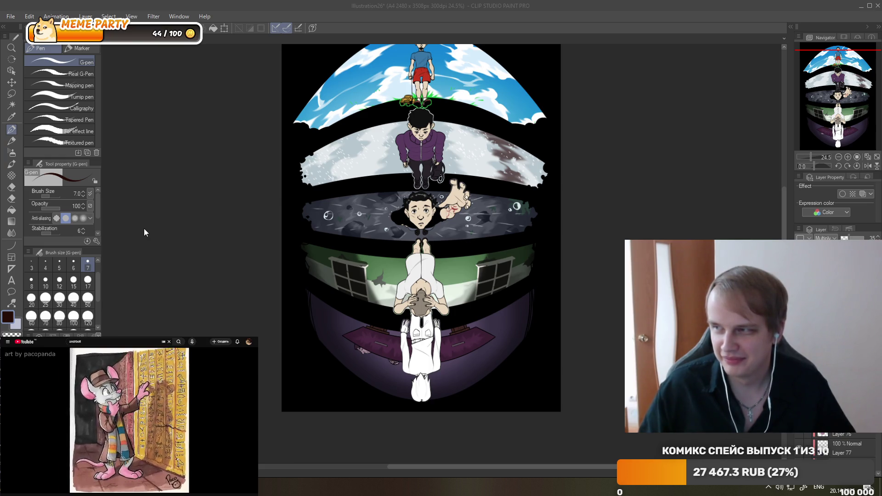
pyautogui.scroll(-1, 390, 246)
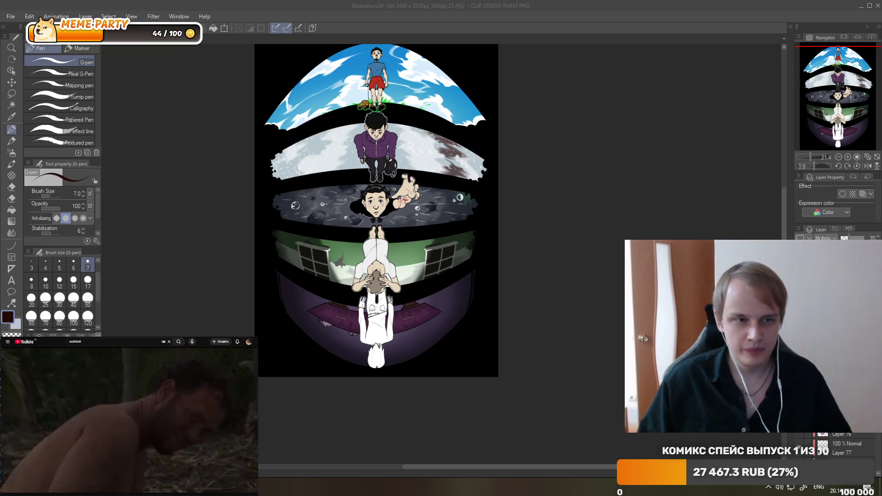
pyautogui.scroll(2, 377, 207)
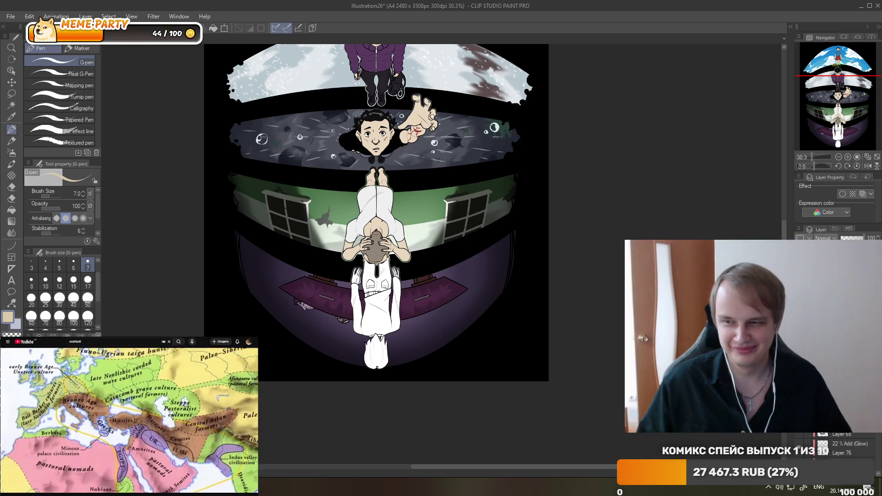
pyautogui.scroll(2, 265, 220)
pyautogui.scroll(2, 265, 221)
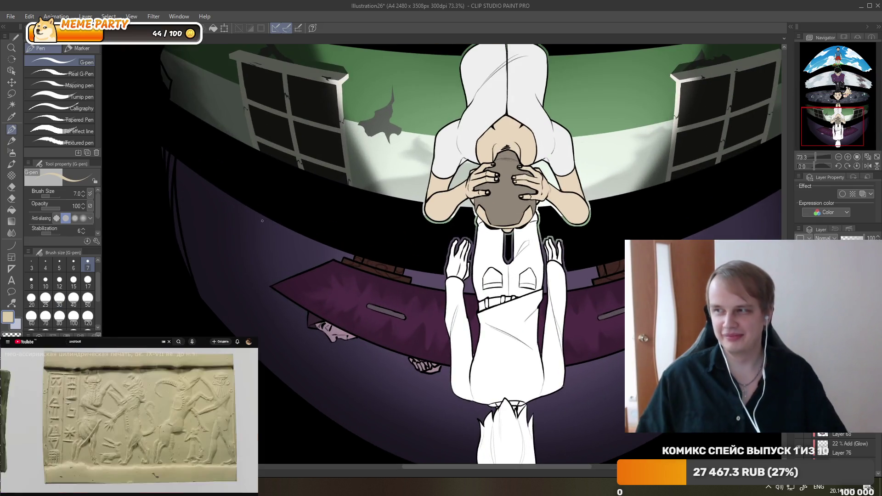
# Enlarge the brush to size 50 and undo the beige test stroke.
pyautogui.click(88, 299)
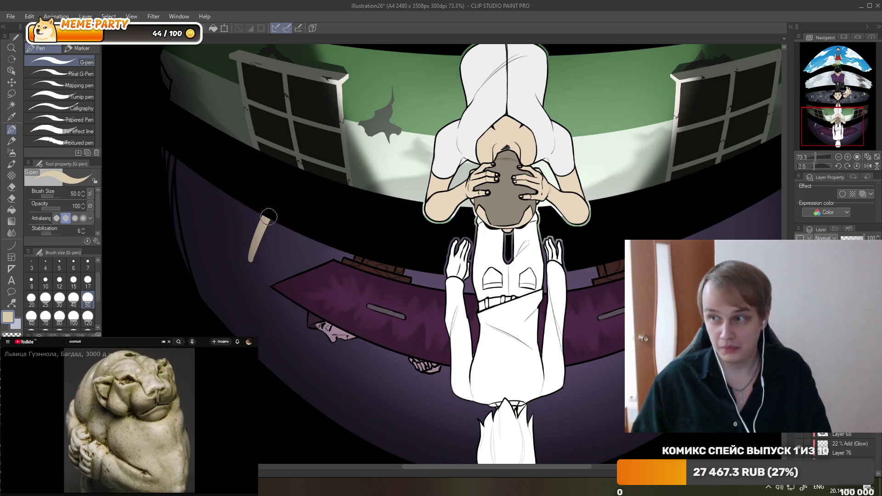
pyautogui.hotkey('ctrl', 'z')
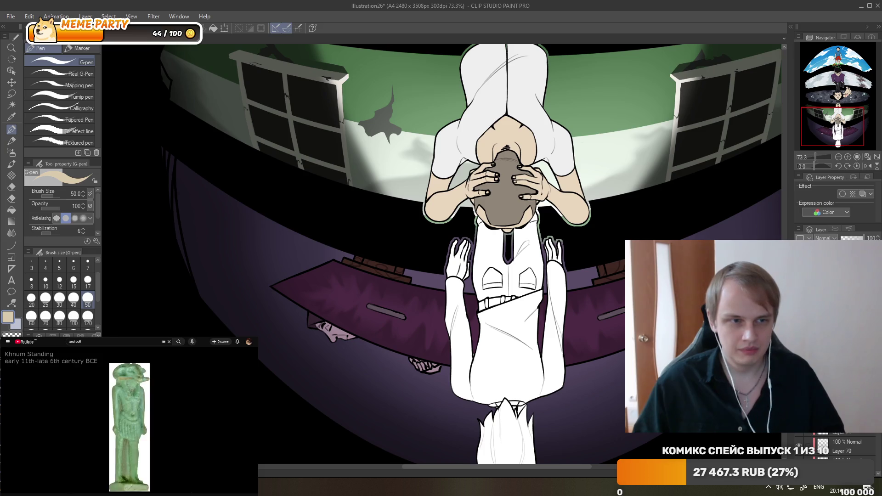
pyautogui.scroll(-5, 518, 330)
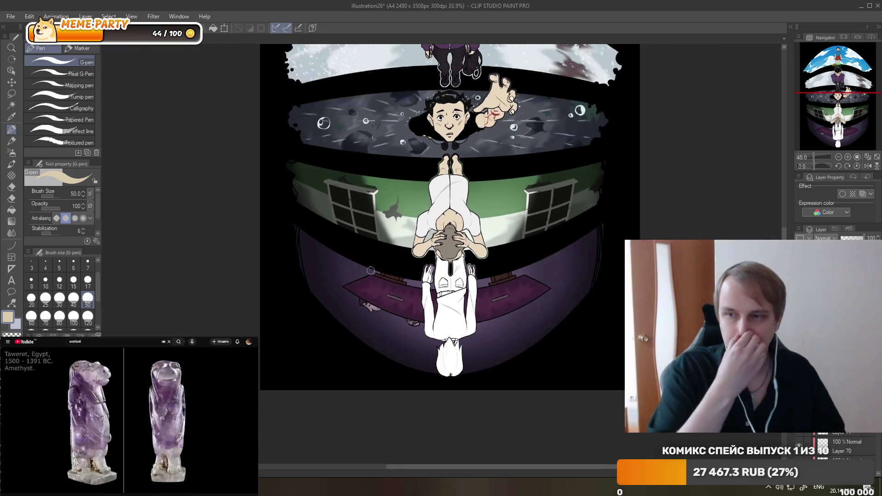
pyautogui.scroll(1, 380, 287)
pyautogui.scroll(2, 373, 282)
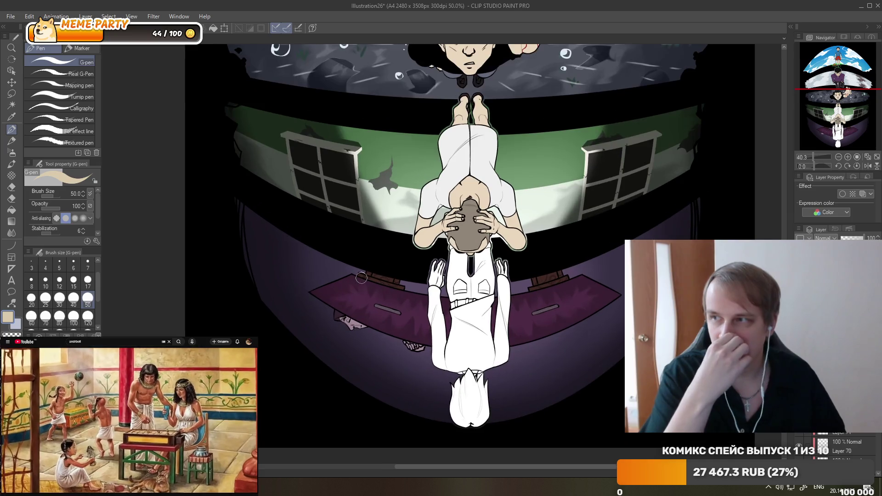
pyautogui.scroll(1, 363, 278)
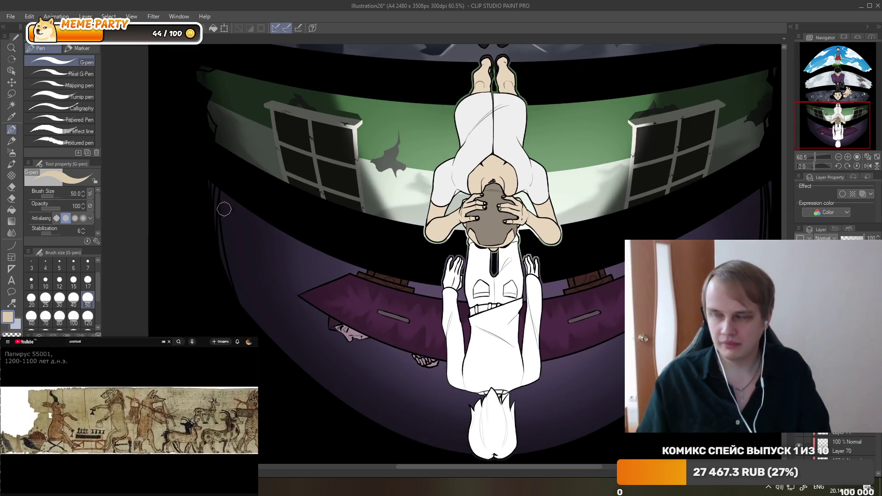
# Draw a group of three slanted beige candle strokes on the left of the purple wall.
pyautogui.moveTo(281, 262)
pyautogui.mouseDown()
pyautogui.moveTo(291, 237)
pyautogui.moveTo(272, 278)
pyautogui.mouseUp()
pyautogui.hotkey('ctrl', 'z')
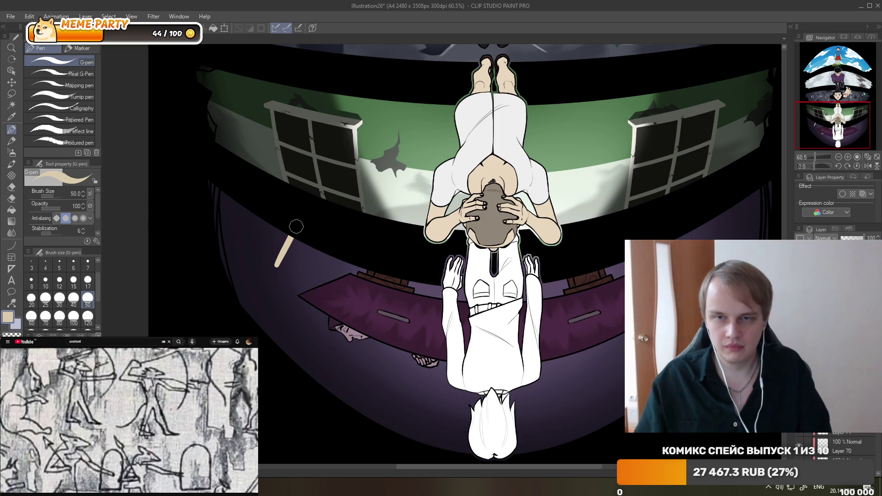
pyautogui.moveTo(295, 239); pyautogui.dragTo(274, 291)
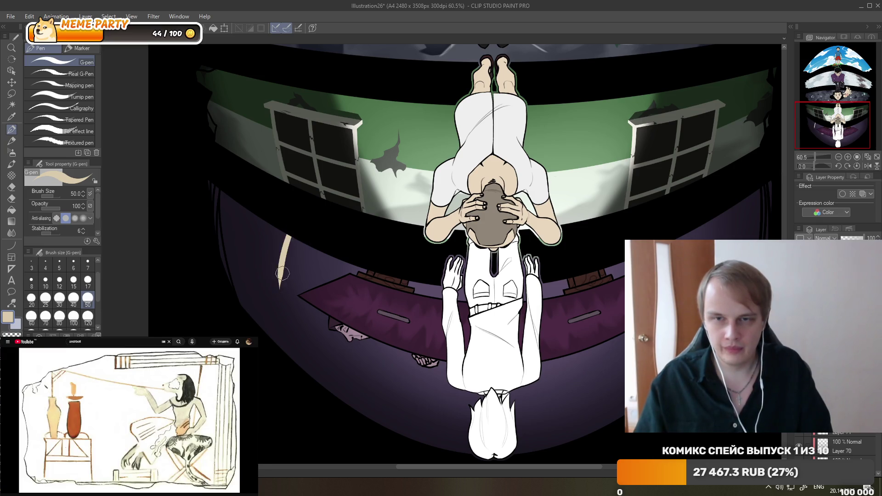
pyautogui.moveTo(297, 241); pyautogui.dragTo(285, 281)
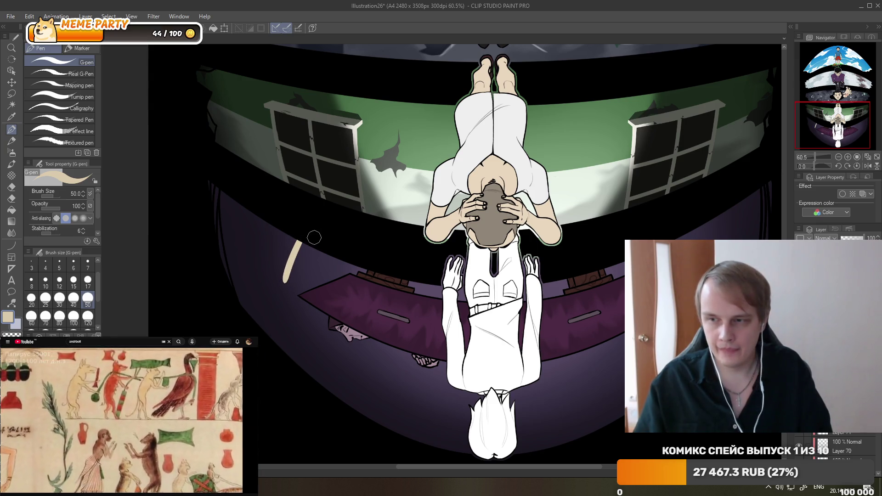
pyautogui.moveTo(309, 265); pyautogui.dragTo(315, 243)
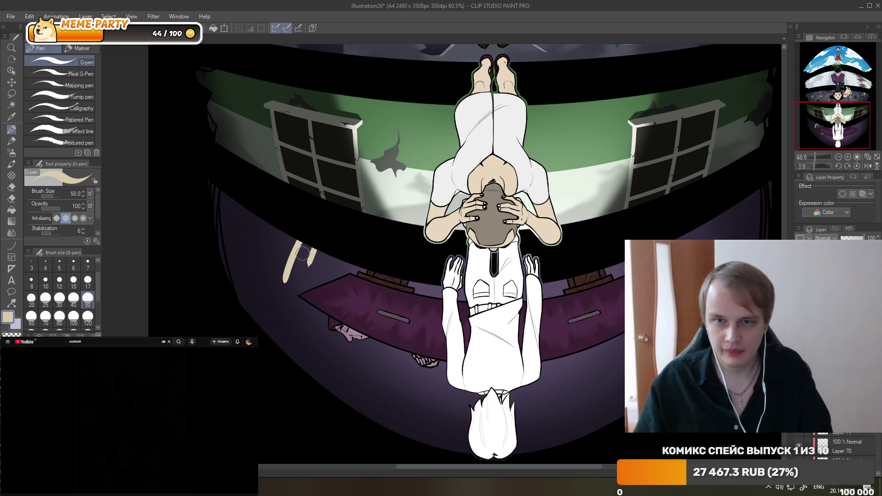
pyautogui.moveTo(269, 224); pyautogui.dragTo(258, 253)
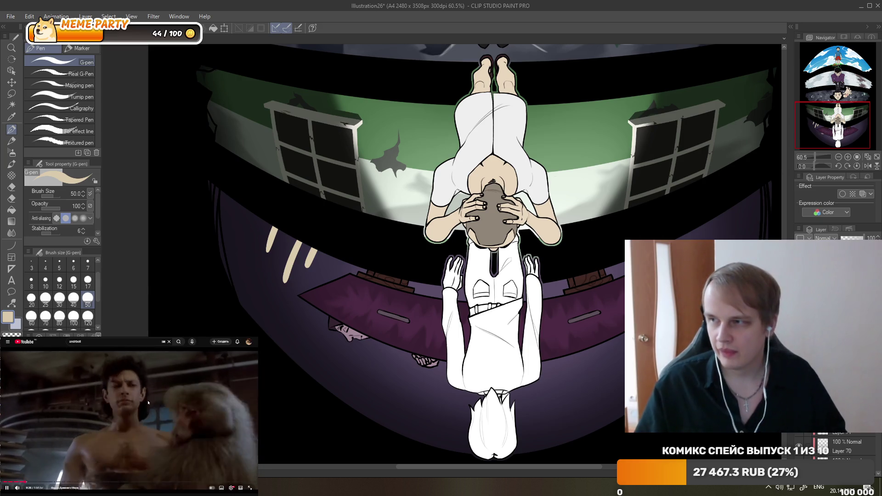
pyautogui.click(197, 406)
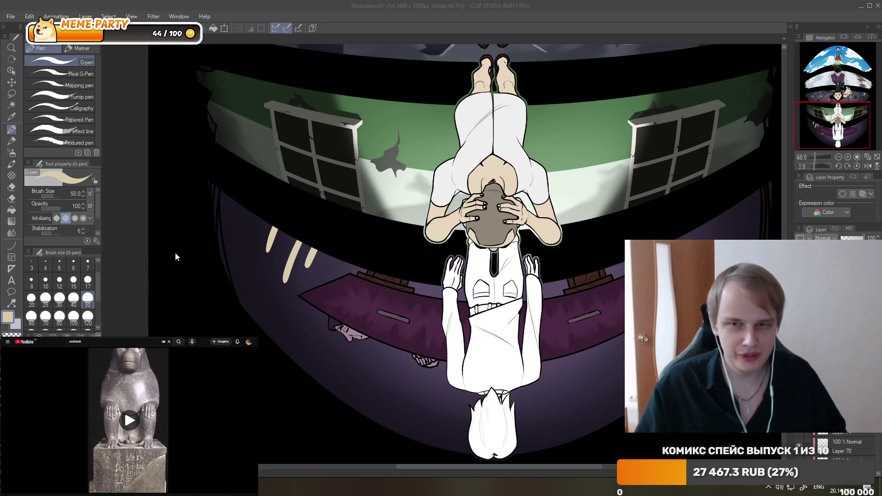
# Add beige candles on the right wall, plus a slanted stroke on the purple band.
pyautogui.hscroll(5, 442, 239)
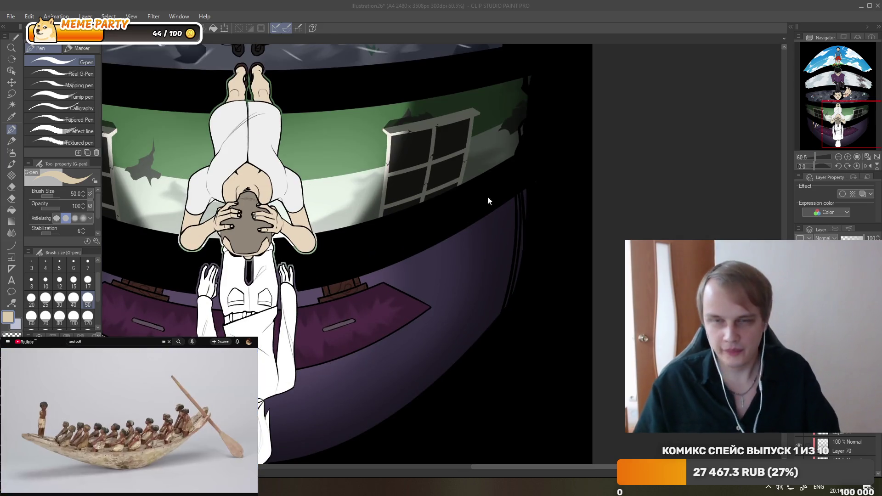
pyautogui.moveTo(459, 282); pyautogui.dragTo(445, 243)
pyautogui.hotkey('ctrl', 'z')
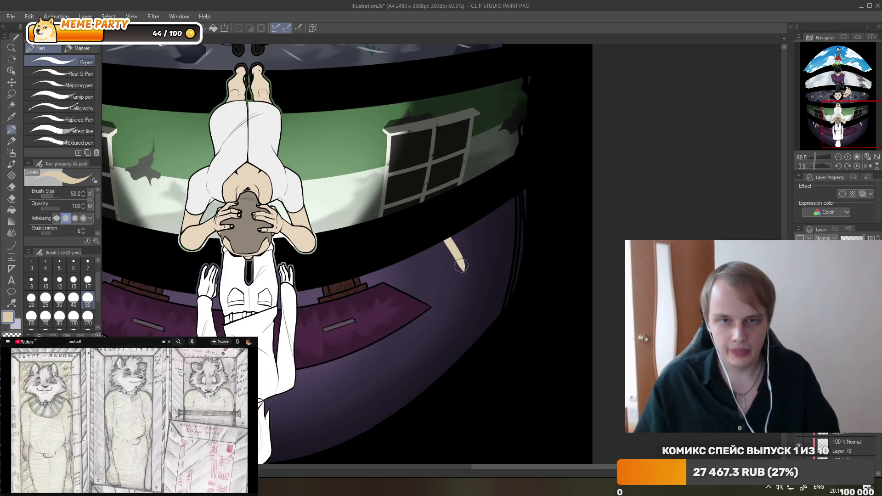
pyautogui.hotkey('ctrl', 'z')
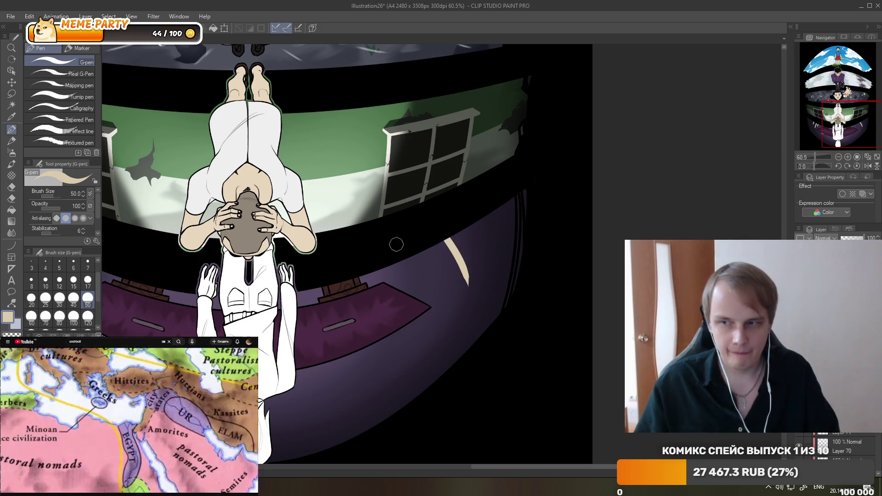
pyautogui.hotkey('ctrl', 'z')
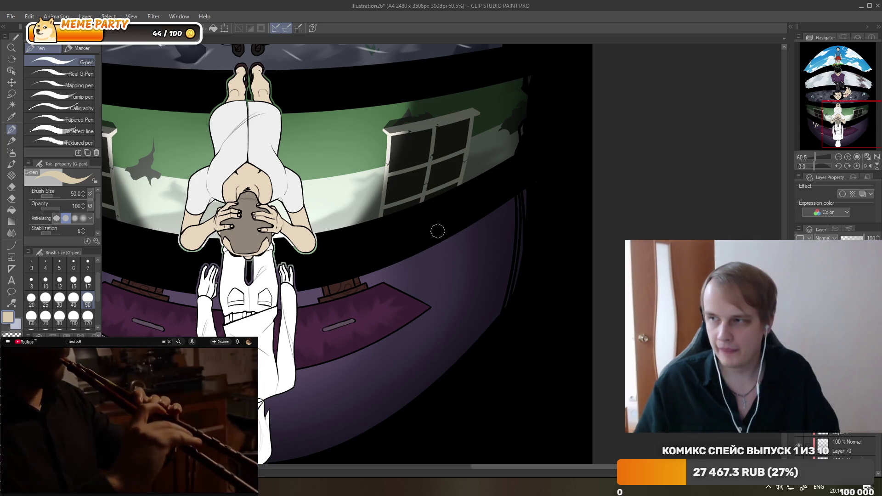
pyautogui.moveTo(443, 240); pyautogui.dragTo(467, 290)
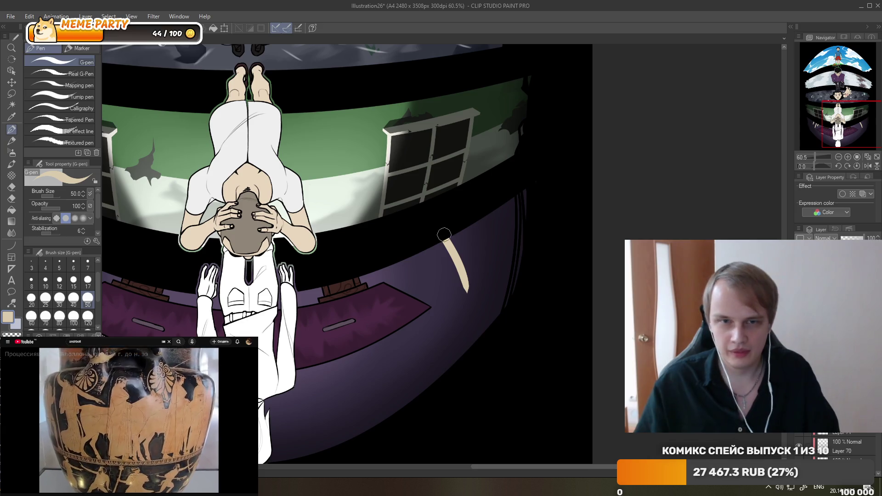
pyautogui.moveTo(480, 220); pyautogui.dragTo(493, 244)
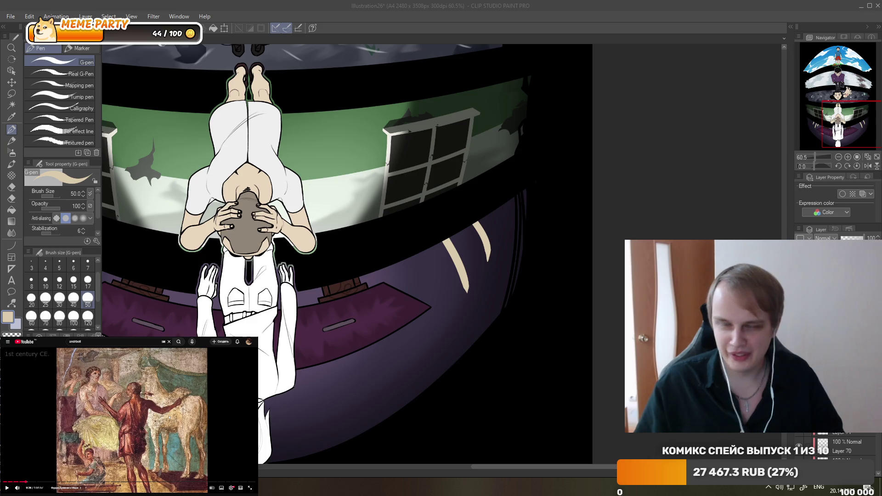
pyautogui.scroll(1, 382, 248)
pyautogui.scroll(1, 382, 248)
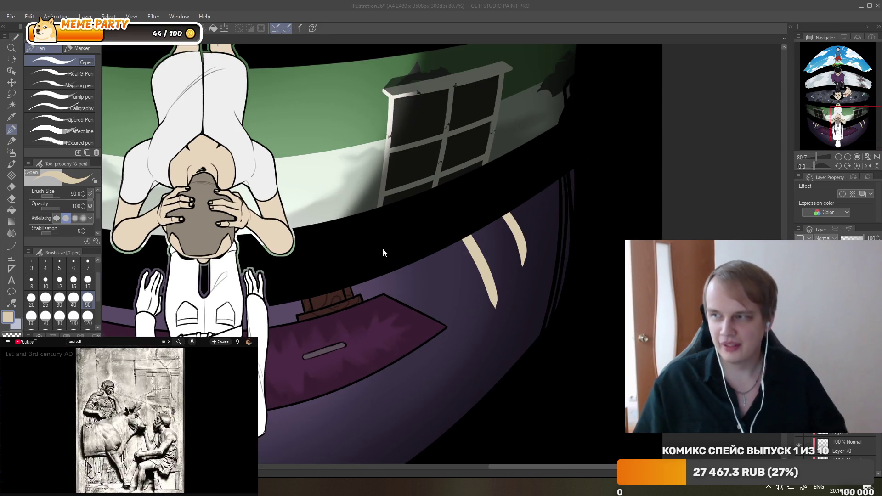
pyautogui.moveTo(427, 260); pyautogui.dragTo(441, 286)
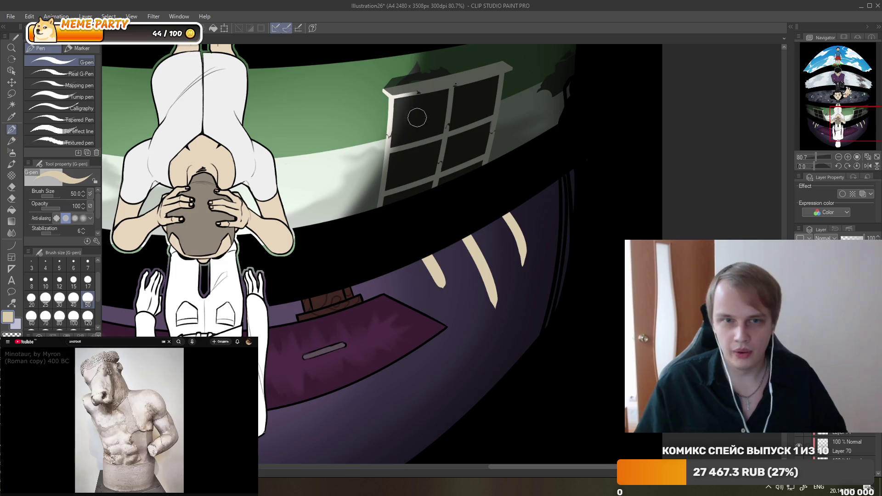
pyautogui.click(219, 408)
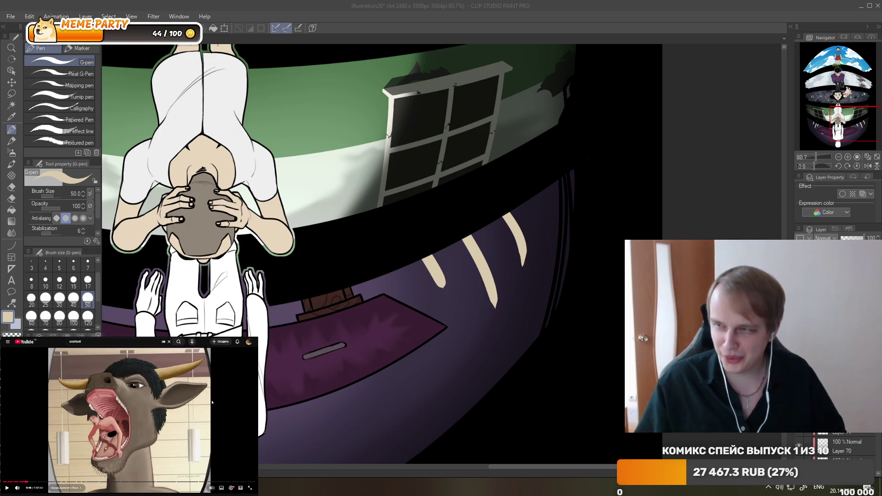
# Switch to the Hard eraser at size 50 and test-trim the left cream stroke, undoing it.
pyautogui.scroll(-5, 588, 214)
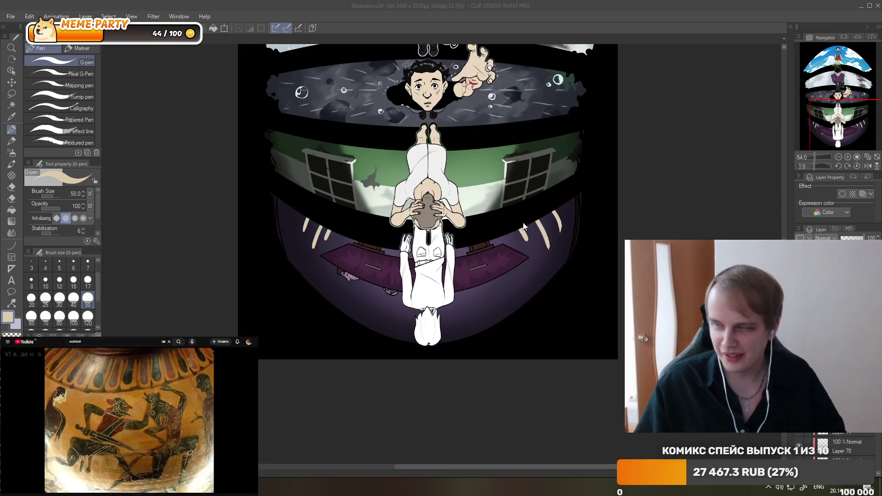
pyautogui.scroll(-2, 407, 234)
pyautogui.scroll(3, 390, 229)
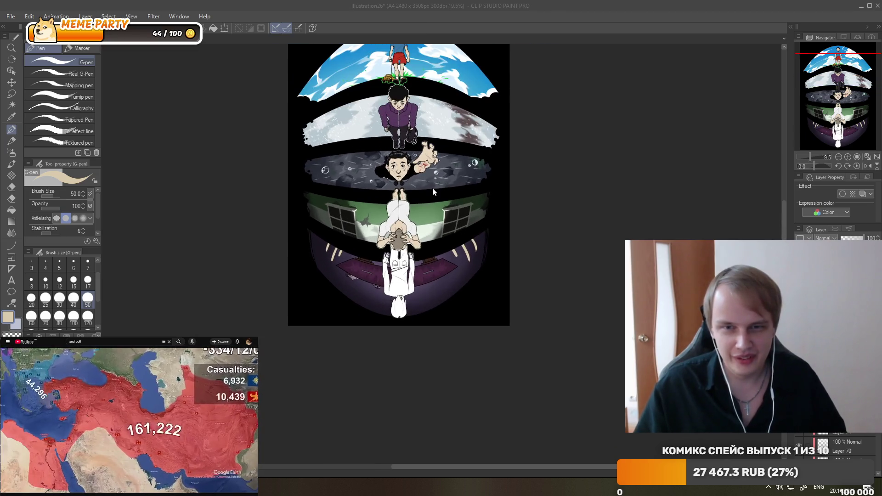
pyautogui.scroll(-1, 432, 188)
pyautogui.scroll(3, 356, 232)
pyautogui.scroll(3, 359, 227)
pyautogui.scroll(2, 360, 222)
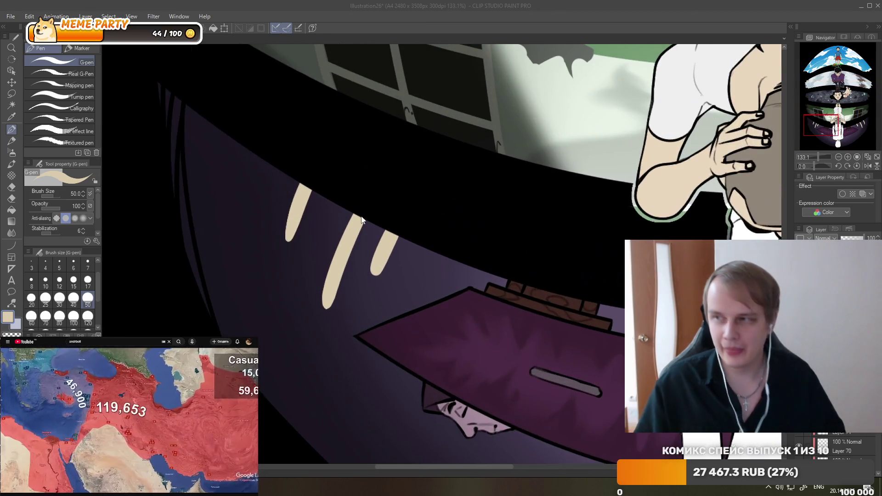
pyautogui.press('e')
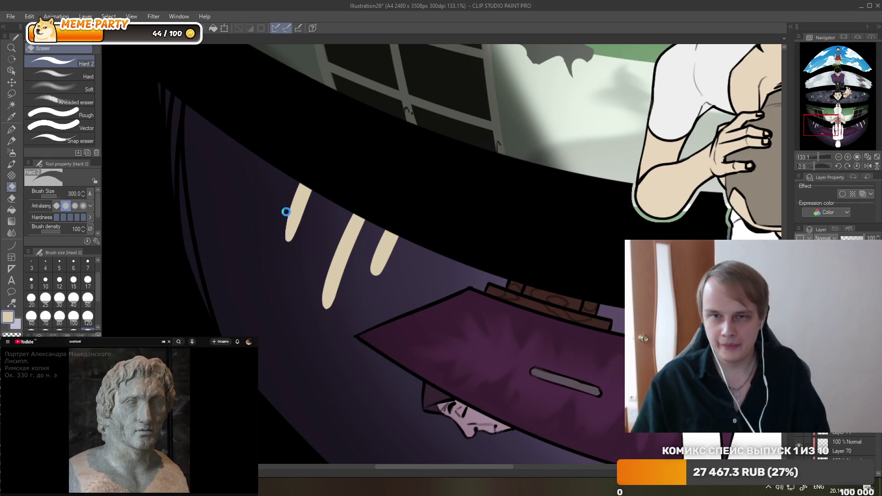
pyautogui.click(87, 299)
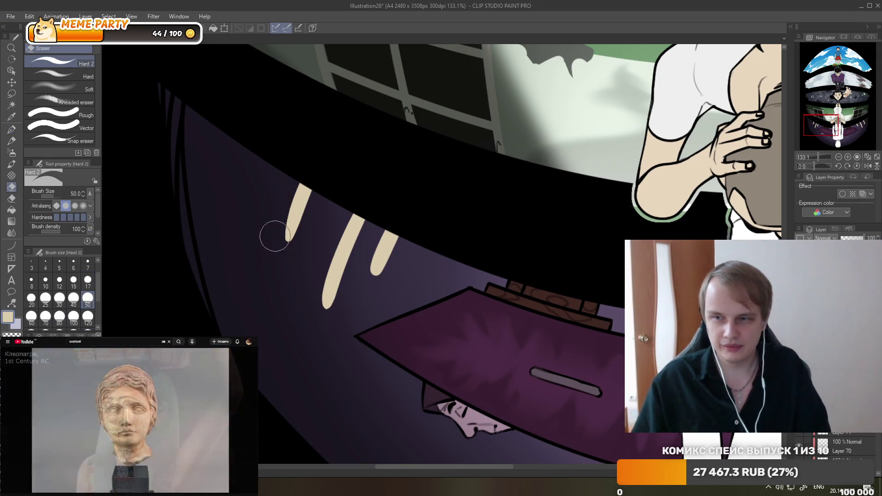
pyautogui.moveTo(314, 191); pyautogui.dragTo(293, 254)
pyautogui.hotkey('ctrl', 'z')
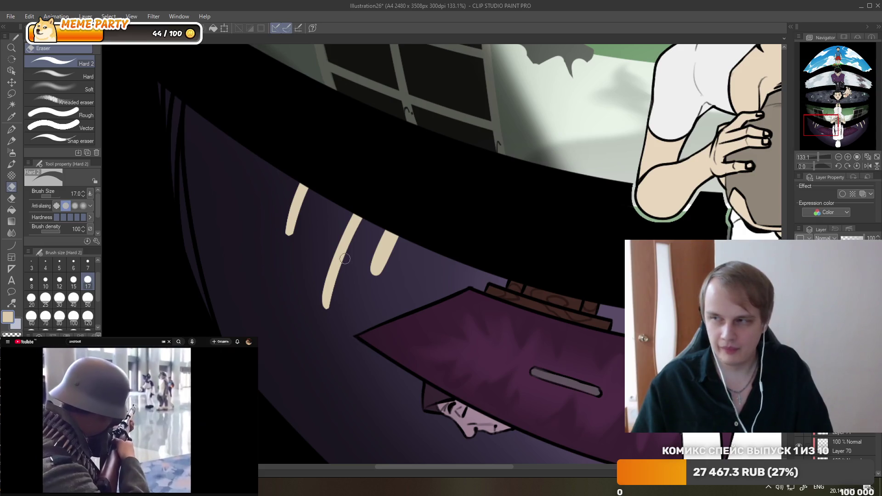
# Narrow the middle beige stroke toward a pointed tip, undoing unwanted trims.
pyautogui.moveTo(358, 217); pyautogui.dragTo(328, 309)
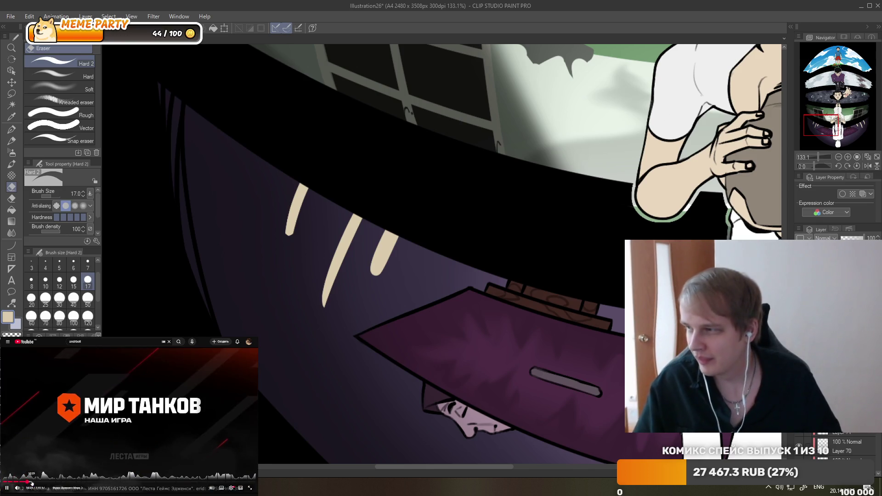
pyautogui.click(32, 483)
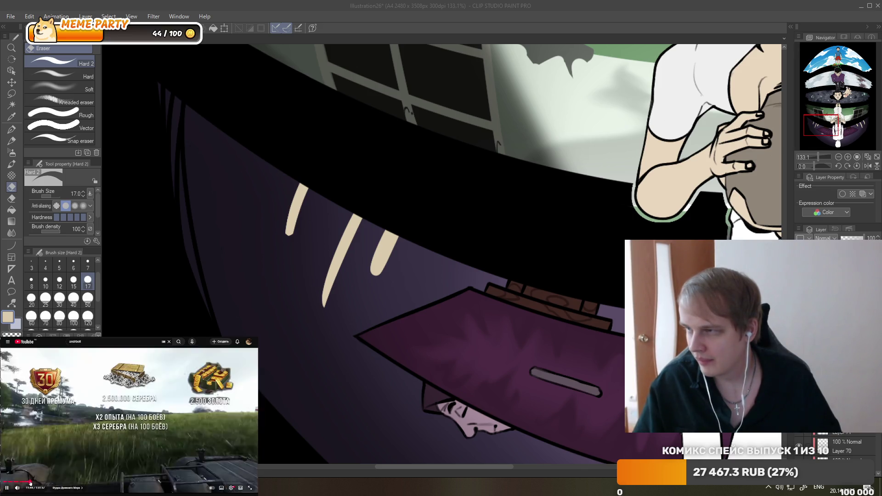
pyautogui.click(33, 482)
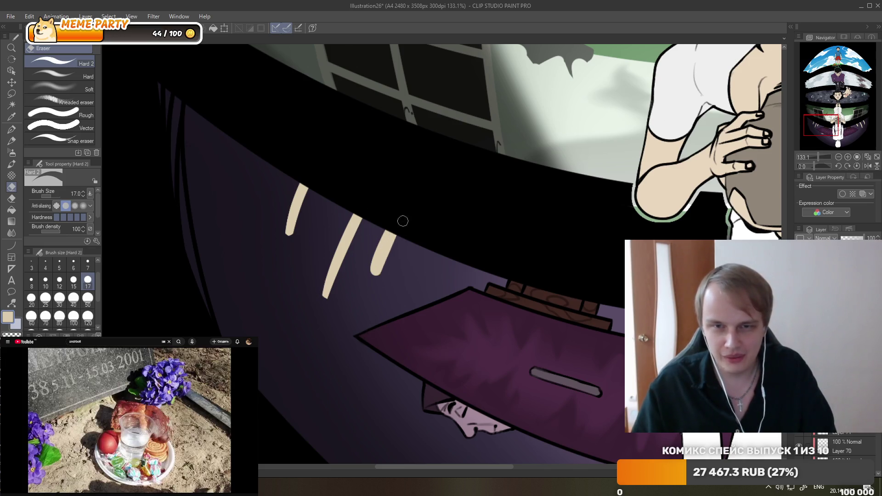
pyautogui.hotkey('ctrl', 'z')
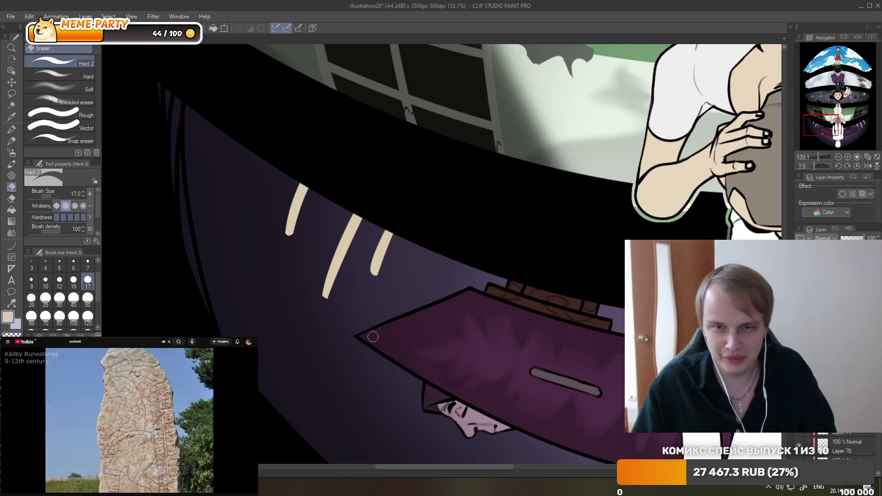
pyautogui.hotkey('ctrl', 'z')
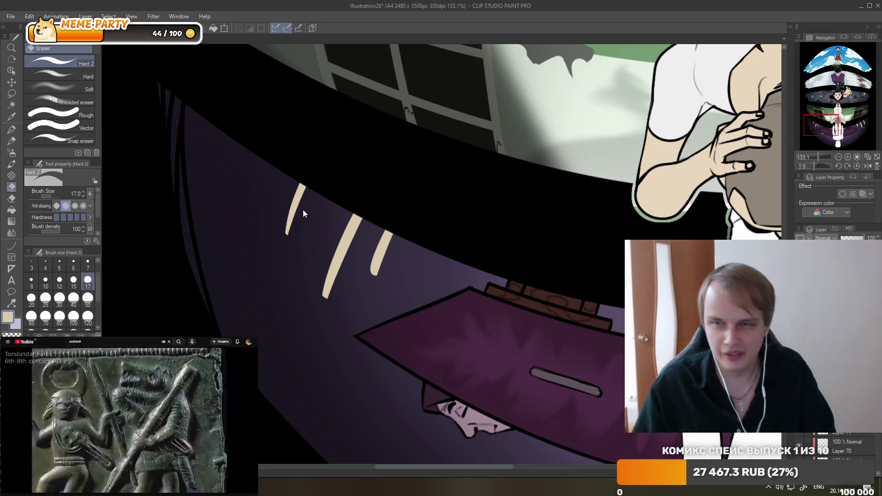
pyautogui.scroll(-5, 255, 217)
# Erase the lower tips of the left and middle beige candle strokes to round them.
pyautogui.scroll(-3, 256, 218)
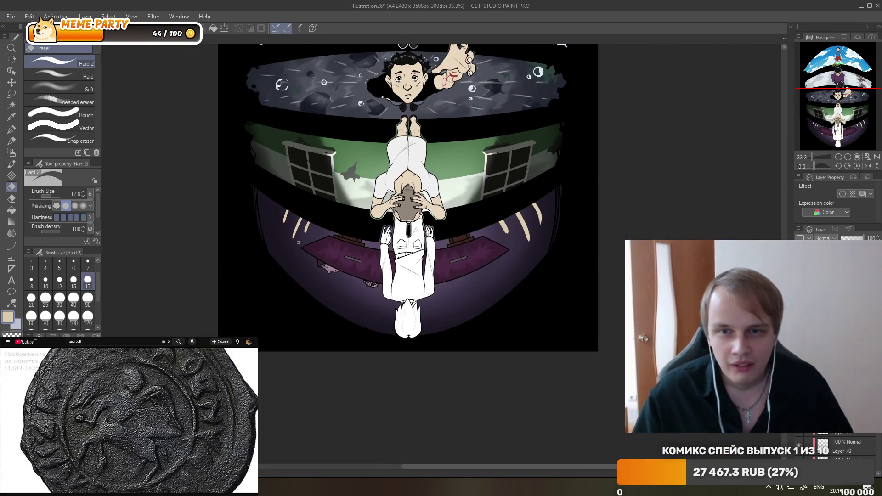
pyautogui.scroll(-2, 344, 206)
pyautogui.scroll(1, 438, 194)
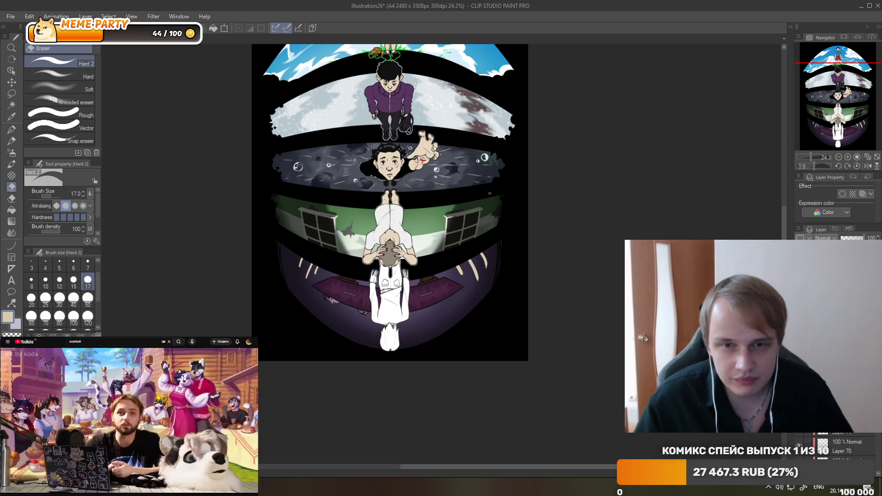
pyautogui.scroll(4, 437, 193)
pyautogui.scroll(3, 455, 216)
pyautogui.scroll(3, 478, 245)
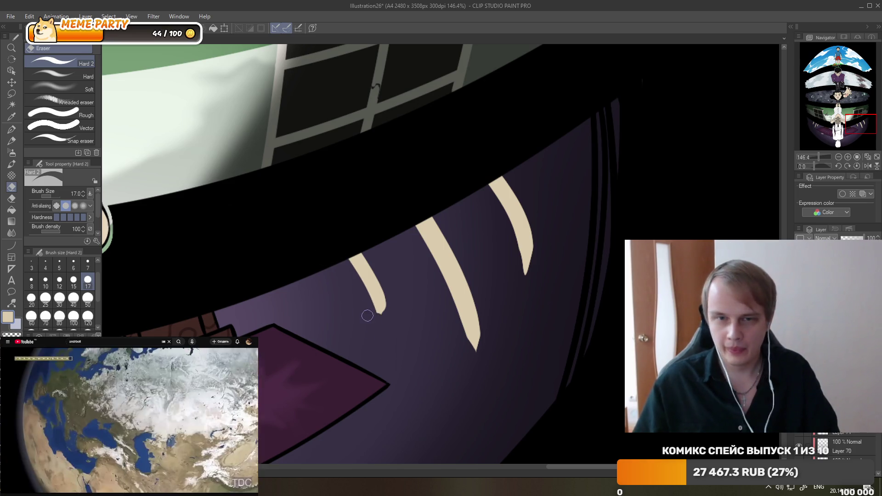
pyautogui.click(388, 303)
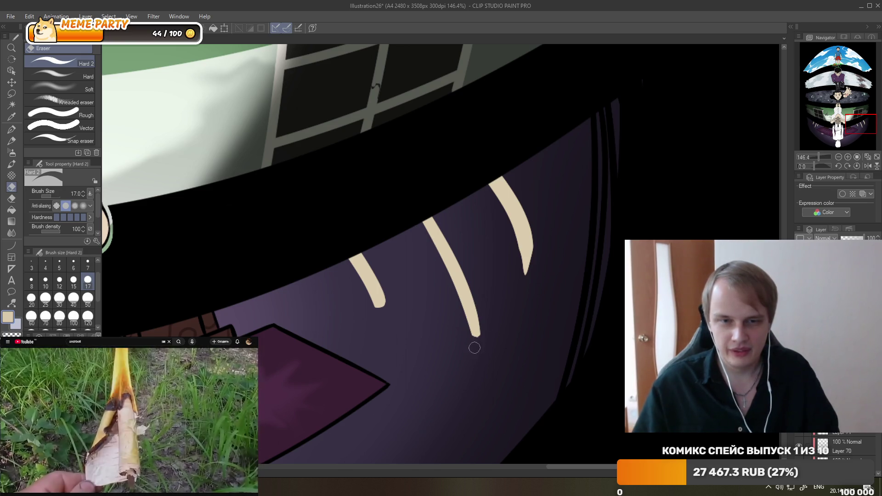
pyautogui.click(475, 347)
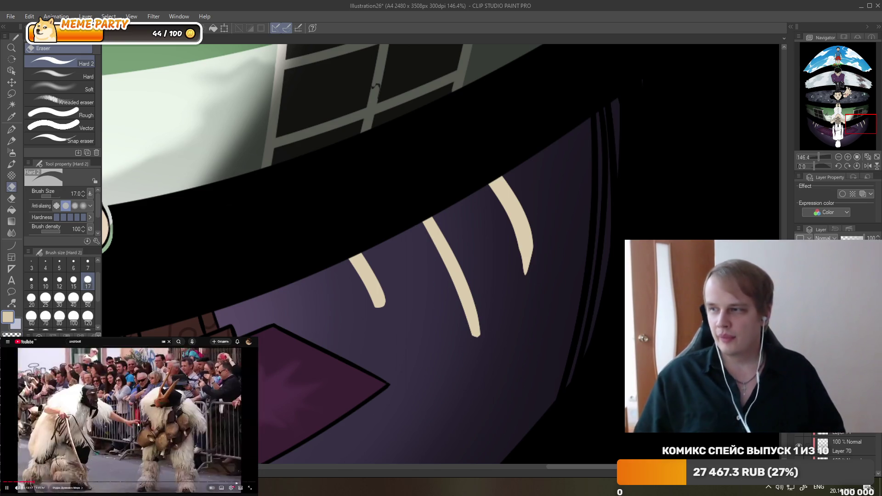
pyautogui.click(141, 413)
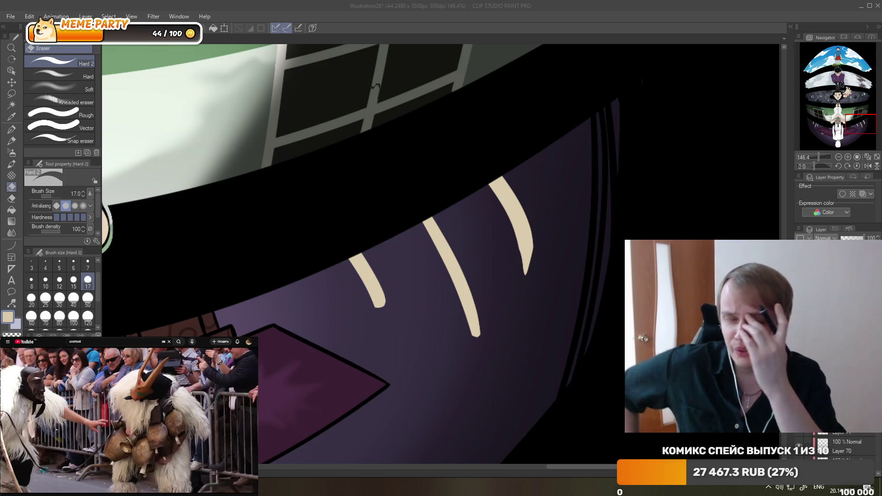
pyautogui.hotkey('alt', 'Tab')
pyautogui.scroll(-2, 105, 185)
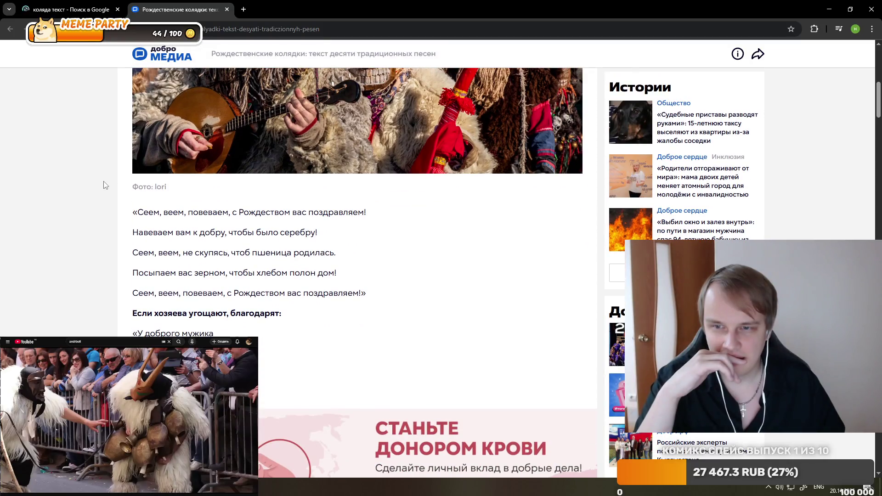
pyautogui.scroll(-5, 105, 185)
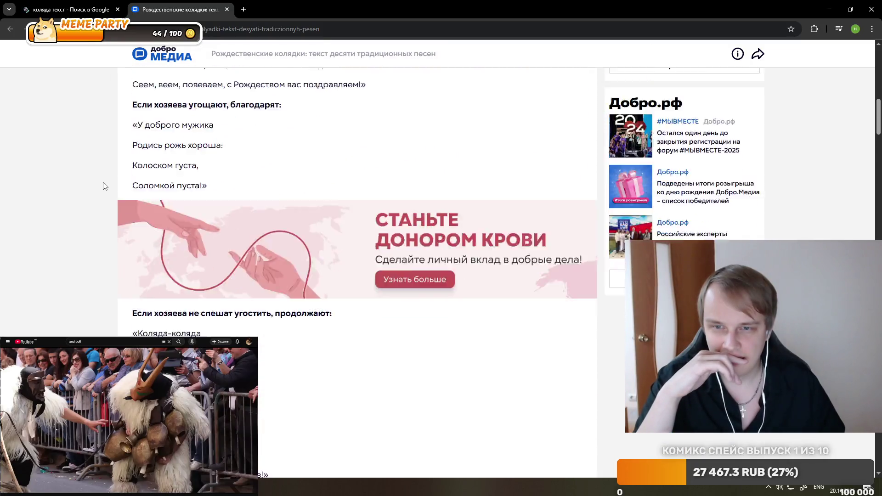
pyautogui.scroll(-4, 105, 185)
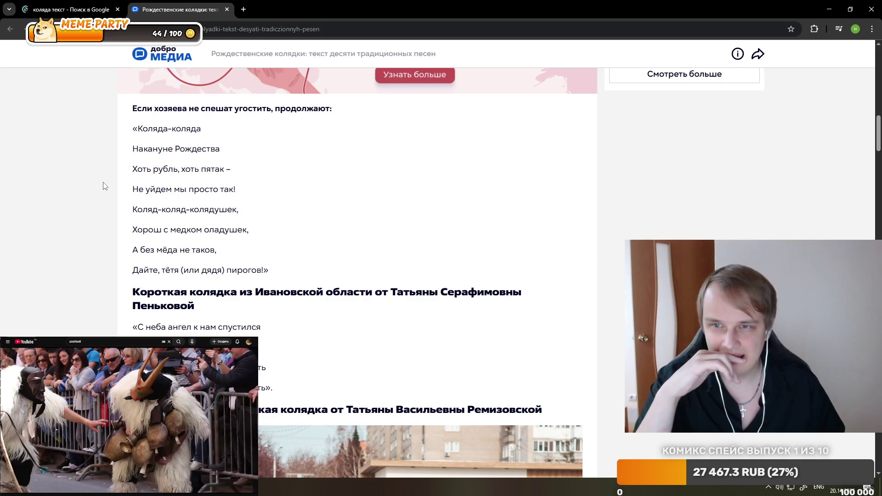
pyautogui.scroll(-5, 104, 185)
pyautogui.scroll(-4, 105, 186)
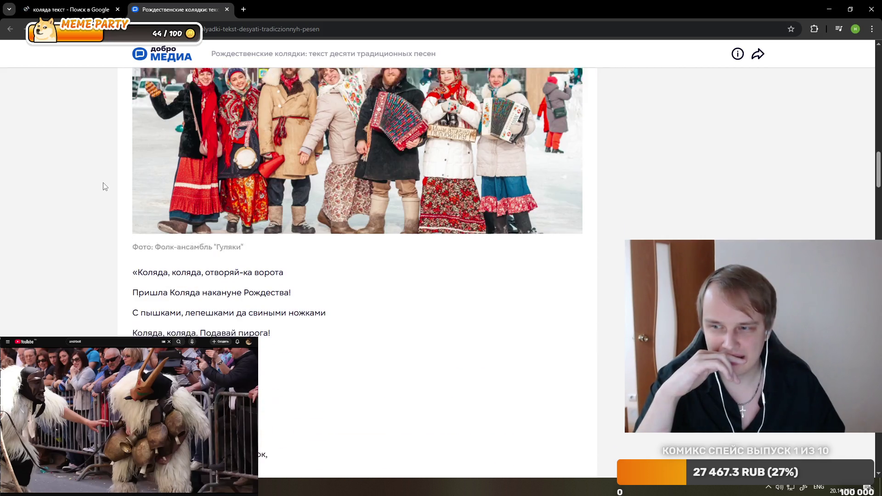
pyautogui.scroll(-1, 105, 187)
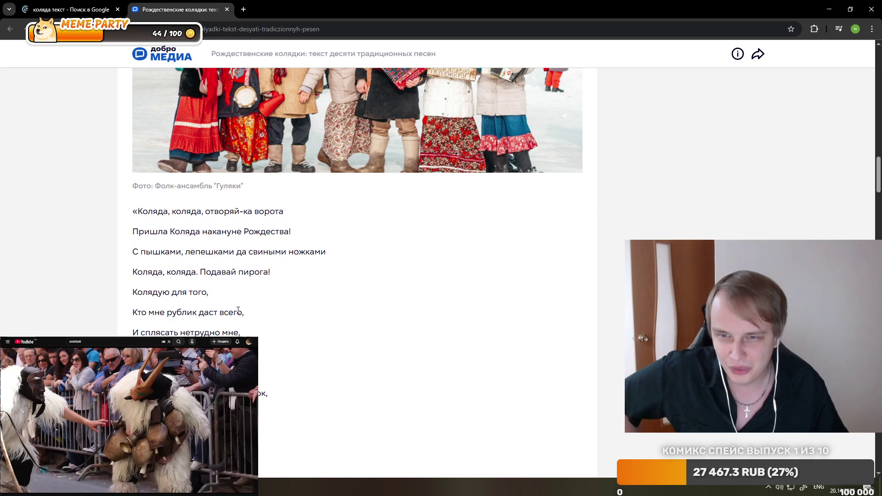
pyautogui.scroll(-3, 238, 310)
pyautogui.scroll(-7, 241, 308)
pyautogui.scroll(2, 245, 303)
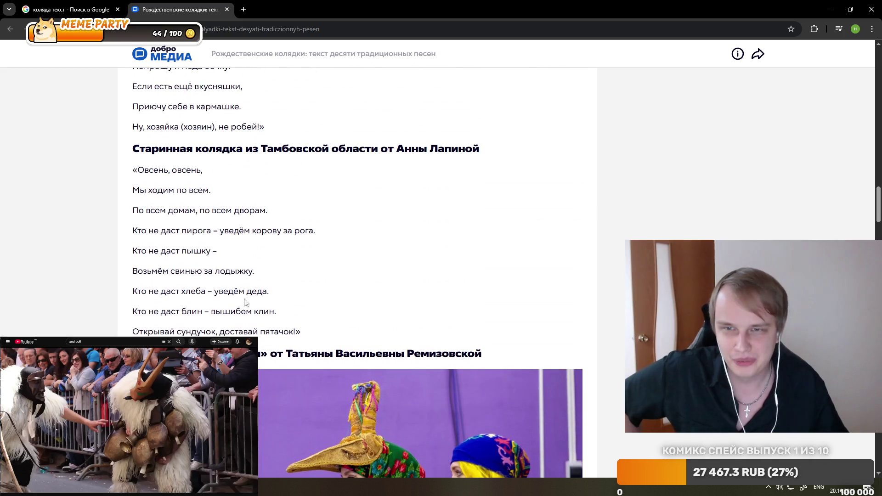
pyautogui.scroll(-7, 224, 183)
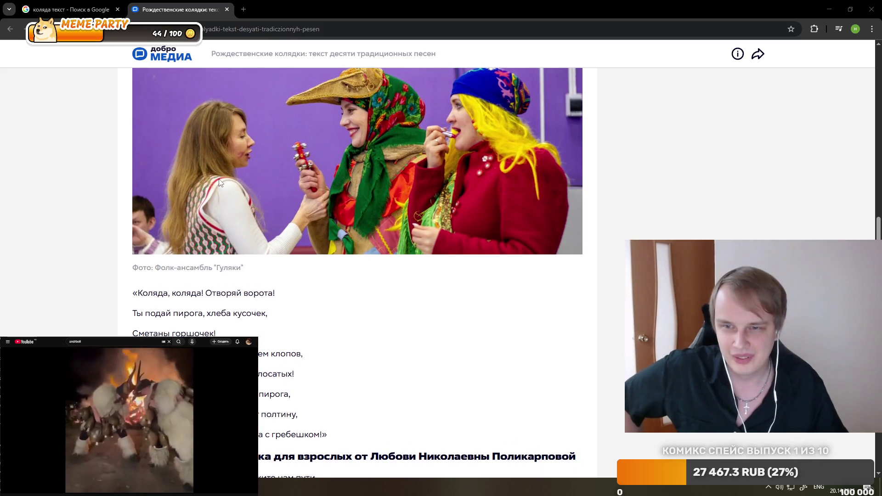
pyautogui.scroll(-5, 219, 183)
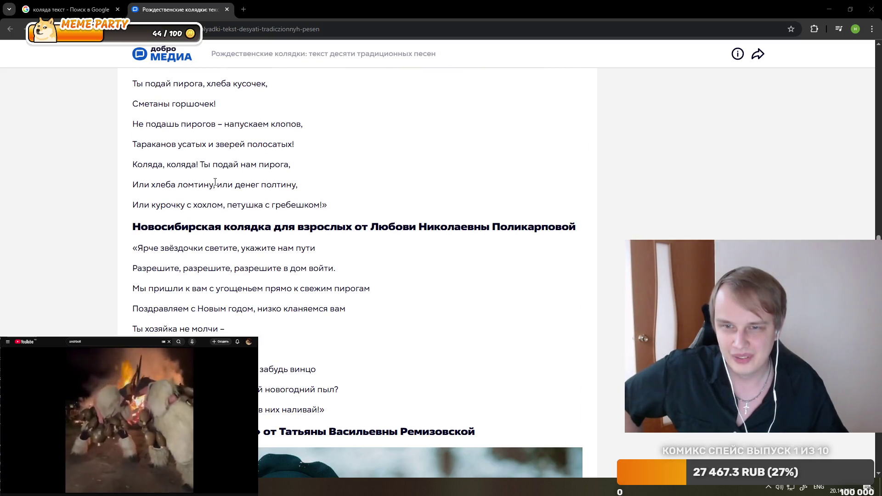
pyautogui.click(227, 10)
pyautogui.hotkey('alt', 'Tab')
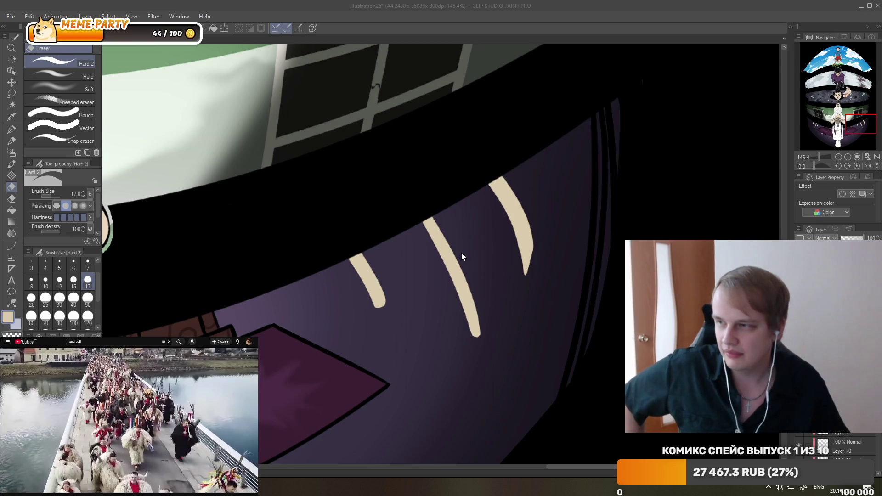
# Erase the thin lower end of the rightmost beige candle, then zoom in on the purple floor.
pyautogui.scroll(-2, 458, 254)
pyautogui.scroll(-2, 426, 266)
pyautogui.scroll(-2, 429, 190)
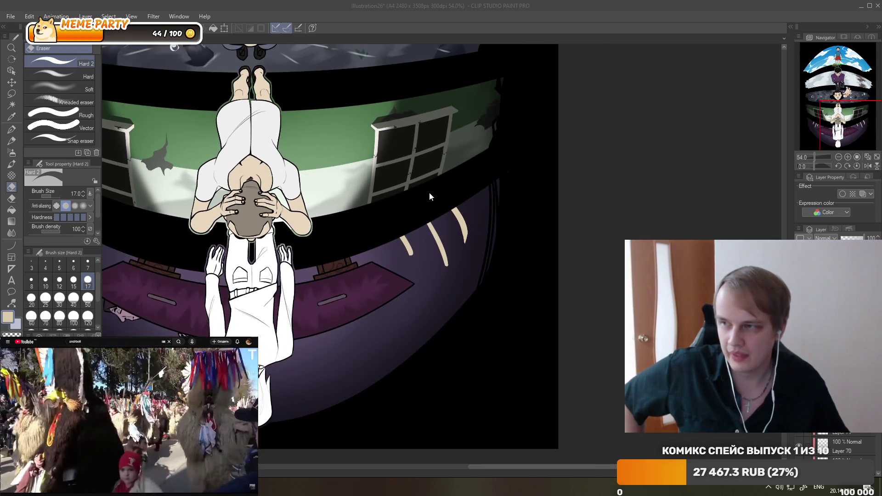
pyautogui.scroll(2, 429, 192)
pyautogui.scroll(2, 465, 179)
pyautogui.scroll(1, 467, 226)
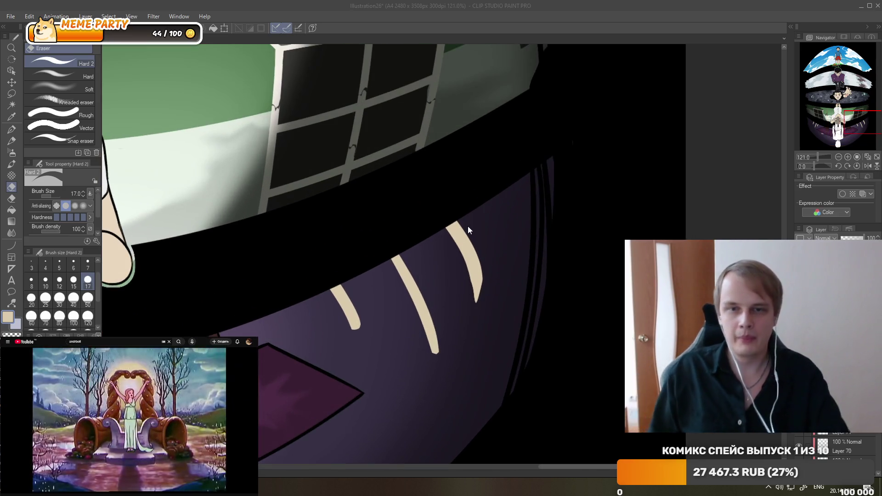
pyautogui.moveTo(480, 303); pyautogui.dragTo(476, 292)
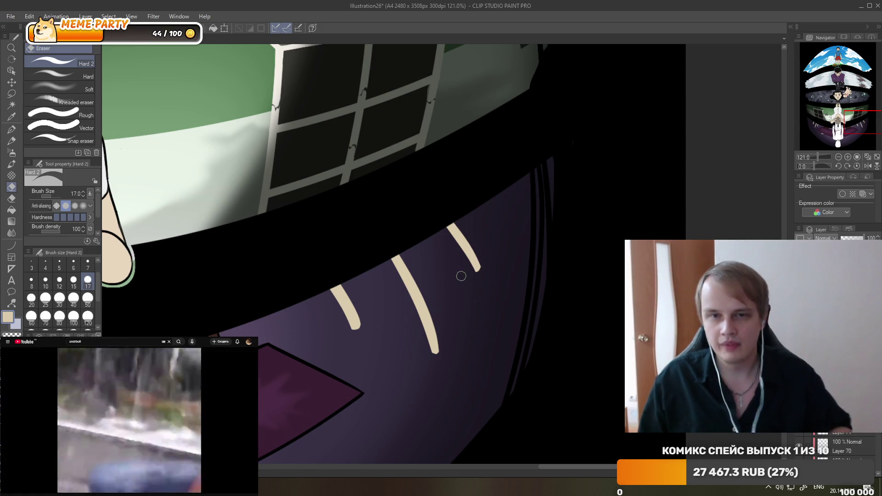
pyautogui.scroll(-2, 457, 276)
pyautogui.scroll(-2, 390, 206)
pyautogui.scroll(-1, 350, 188)
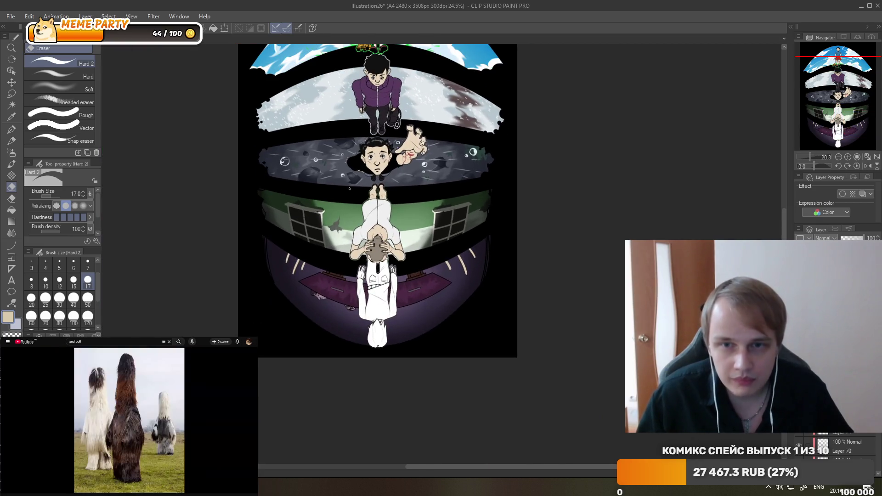
pyautogui.scroll(-1, 363, 202)
pyautogui.scroll(1, 382, 221)
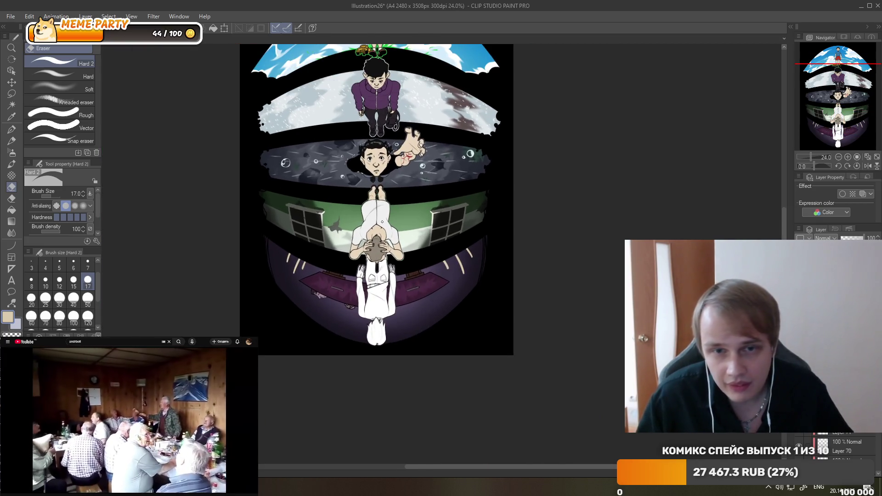
pyautogui.scroll(-1, 382, 221)
pyautogui.scroll(1, 382, 222)
pyautogui.scroll(2, 413, 235)
pyautogui.scroll(1, 459, 254)
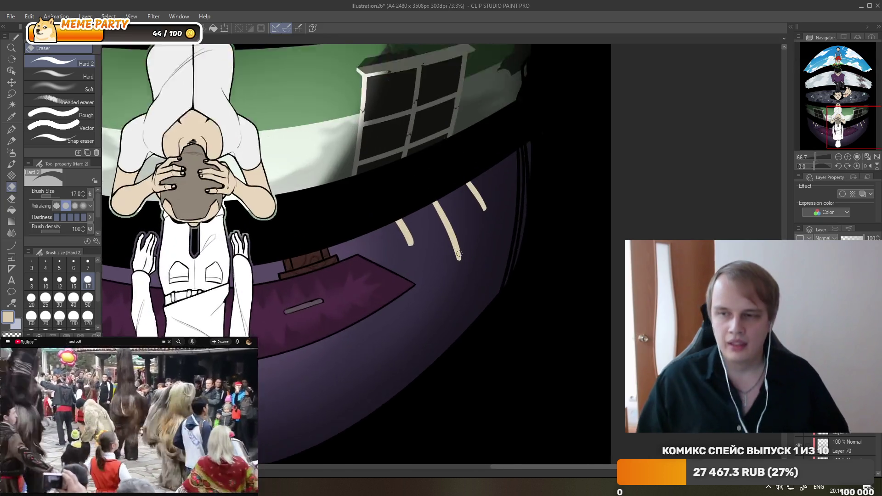
pyautogui.scroll(2, 459, 230)
pyautogui.scroll(1, 459, 196)
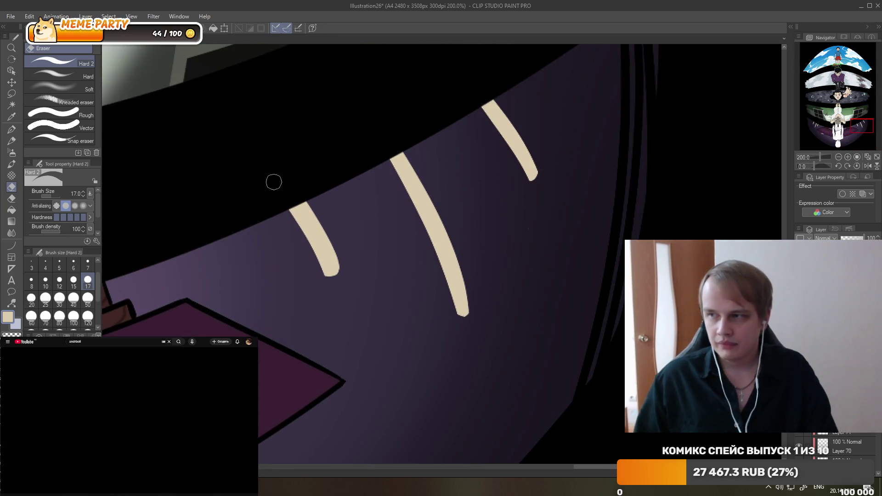
# Switch to the G-pen at size 15 and undo the stray sliver and the lump on the middle stroke.
pyautogui.click(12, 130)
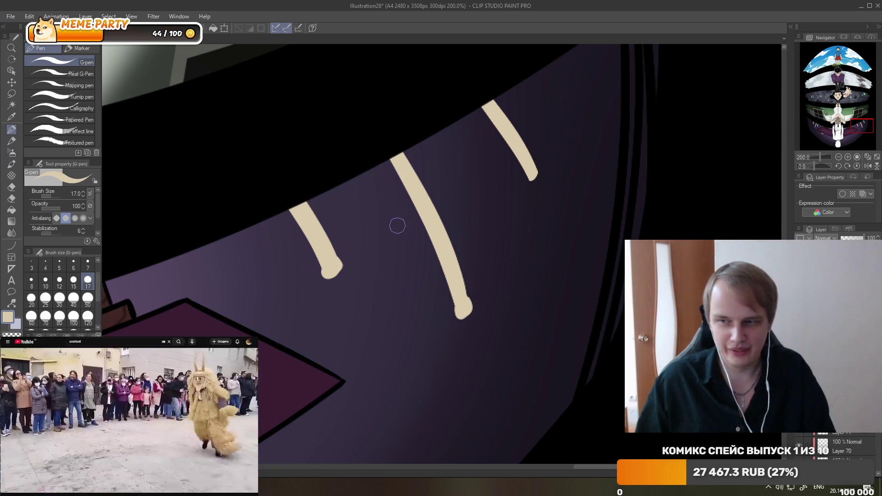
pyautogui.hotkey('ctrl', 'z')
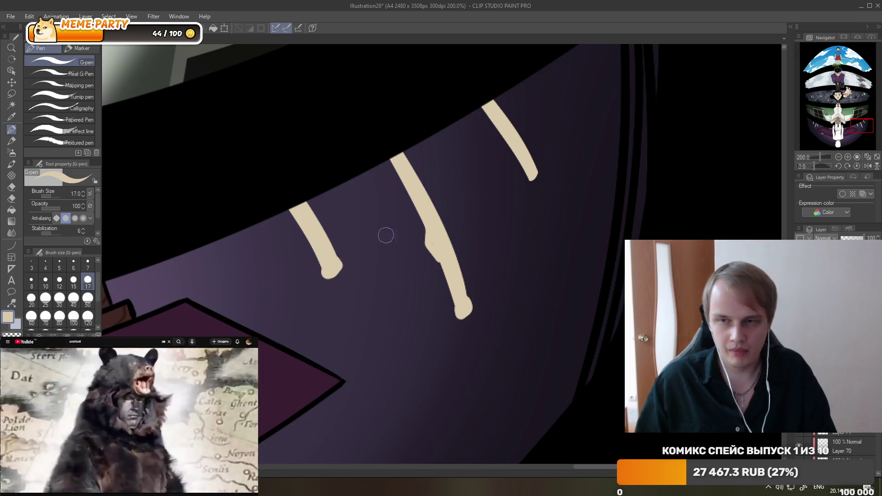
pyautogui.click(75, 283)
pyautogui.hotkey('ctrl', 'z')
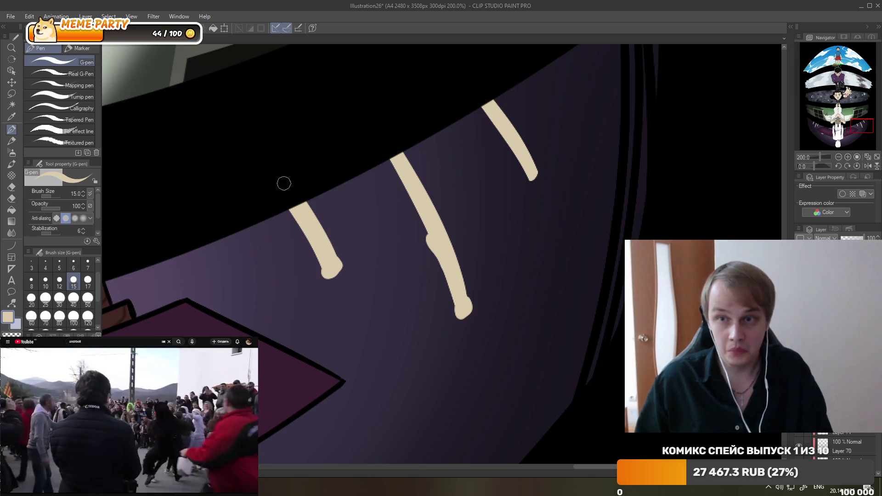
pyautogui.click(12, 187)
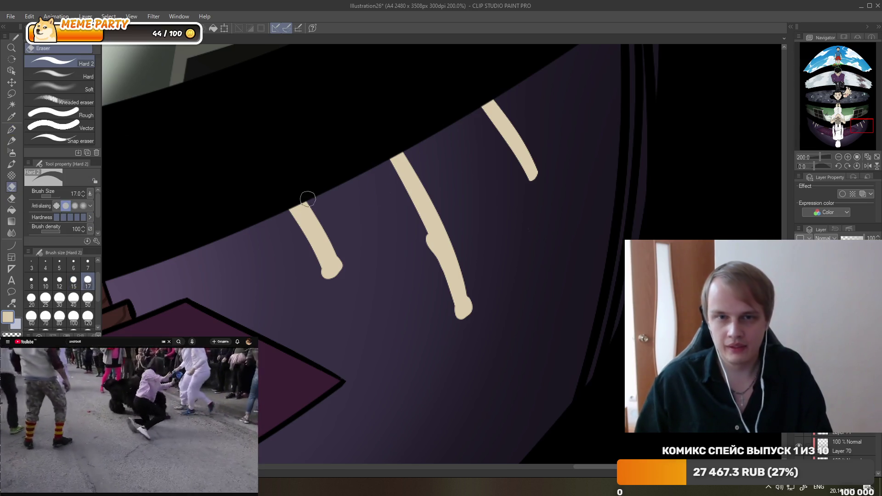
pyautogui.click(12, 130)
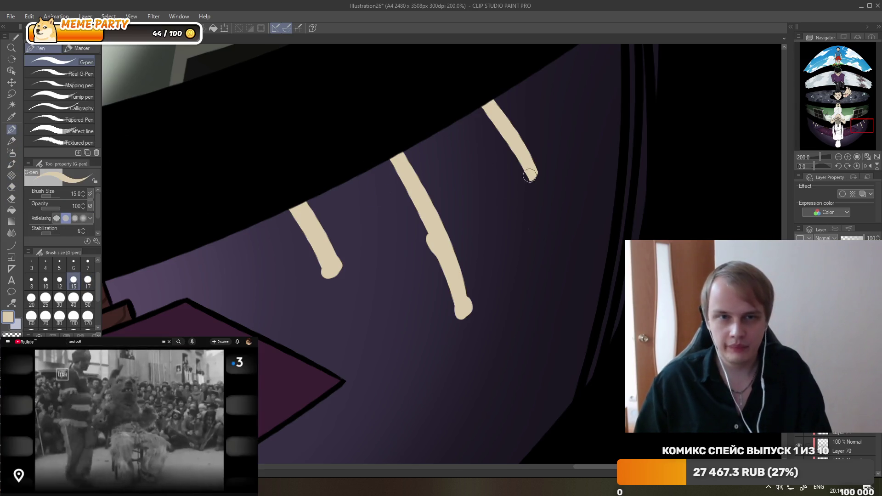
pyautogui.click(12, 189)
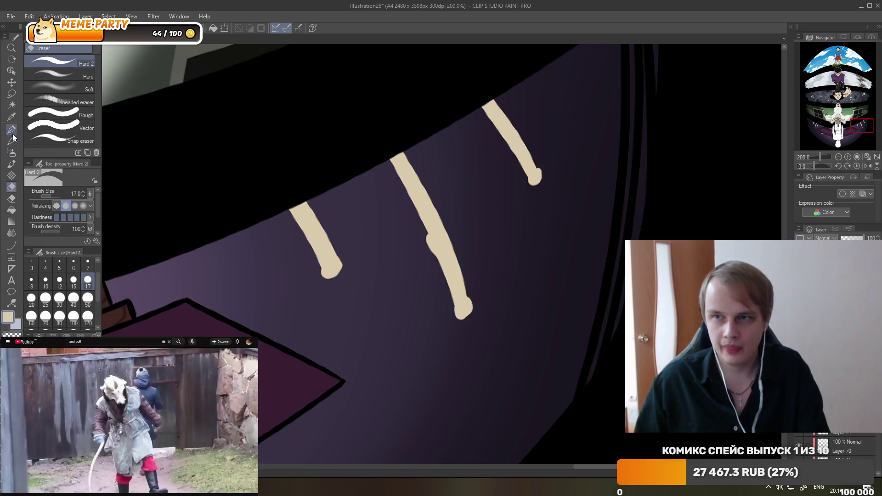
pyautogui.click(11, 130)
# Redraw the top of the right beige candle stroke.
pyautogui.moveTo(536, 174)
pyautogui.mouseDown()
pyautogui.moveTo(511, 113)
pyautogui.moveTo(525, 149)
pyautogui.mouseUp()
pyautogui.hotkey('ctrl', 'z')
pyautogui.hotkey('ctrl', 'z')
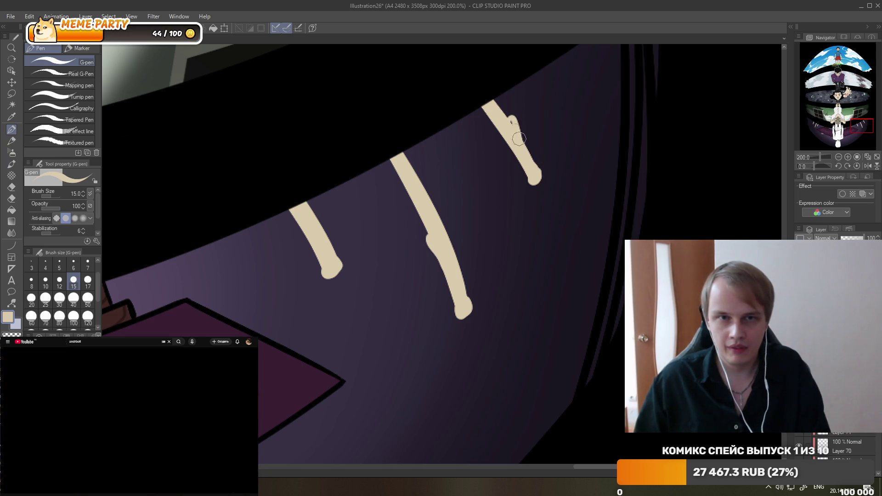
pyautogui.moveTo(511, 116); pyautogui.dragTo(531, 168)
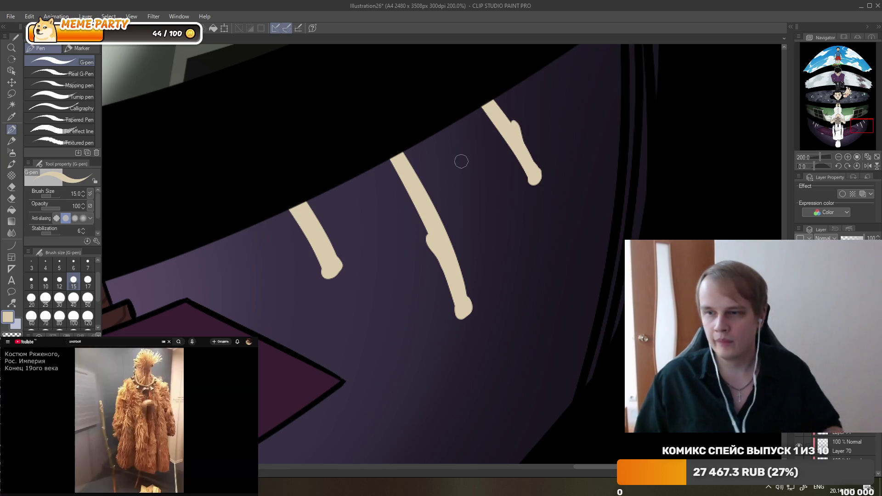
pyautogui.scroll(-5, 482, 169)
pyautogui.scroll(-2, 483, 169)
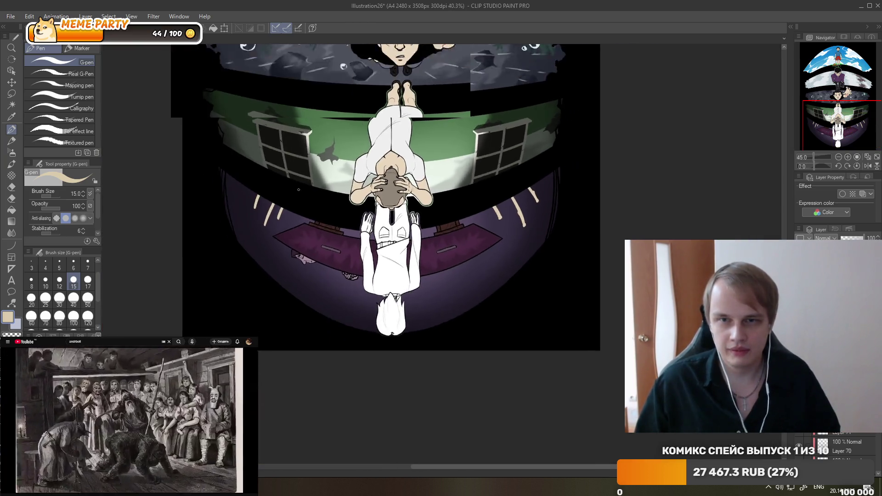
pyautogui.scroll(6, 243, 225)
pyautogui.scroll(3, 242, 225)
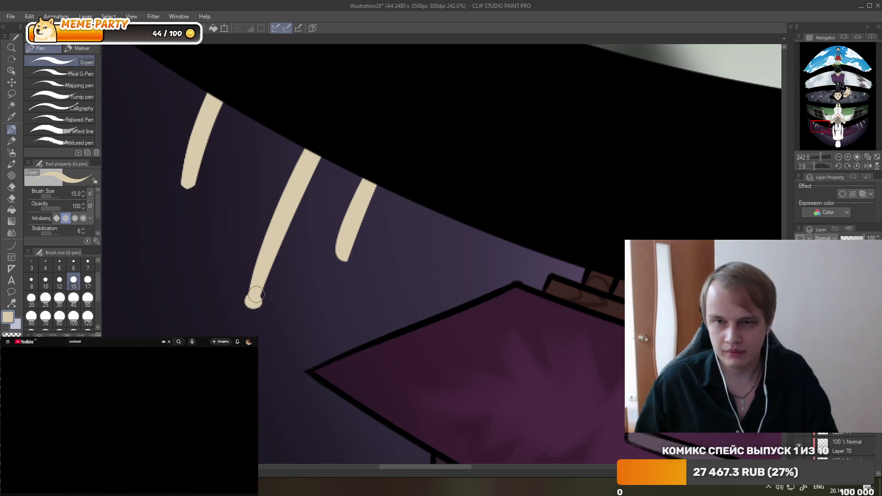
# Thicken the middle candle stroke and round off the bottom tips of all three strokes.
pyautogui.moveTo(251, 304)
pyautogui.mouseDown()
pyautogui.moveTo(271, 247)
pyautogui.moveTo(308, 190)
pyautogui.mouseUp()
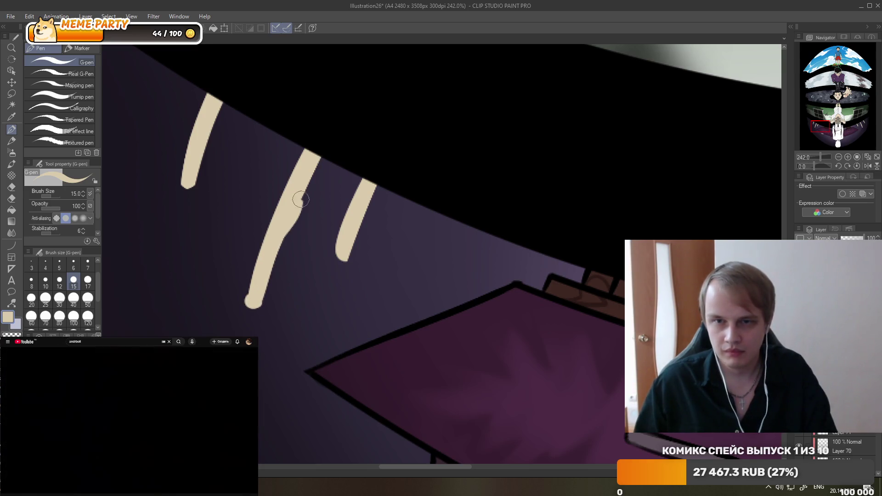
pyautogui.moveTo(271, 262); pyautogui.dragTo(304, 188)
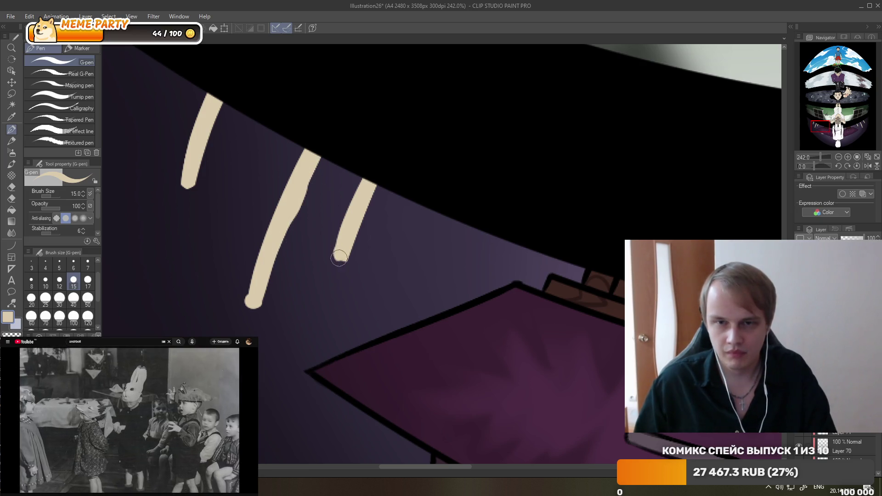
pyautogui.moveTo(353, 239); pyautogui.dragTo(342, 260)
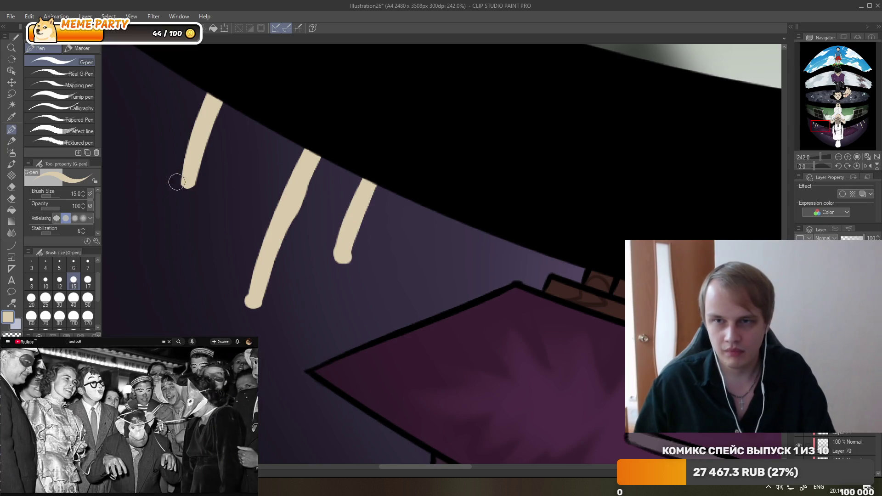
pyautogui.moveTo(183, 182); pyautogui.dragTo(194, 178)
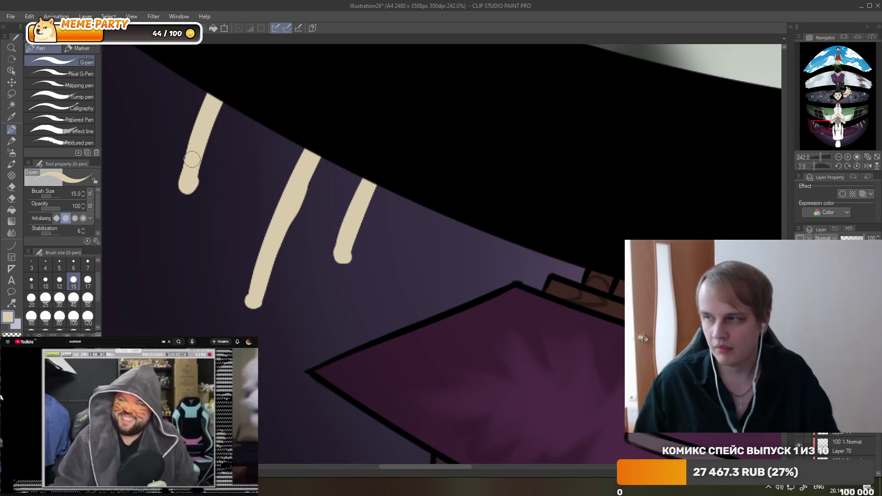
pyautogui.scroll(-5, 302, 305)
# Zoom out to review the whole fisheye illustration, then zoom back in on the three candles.
pyautogui.scroll(-3, 302, 305)
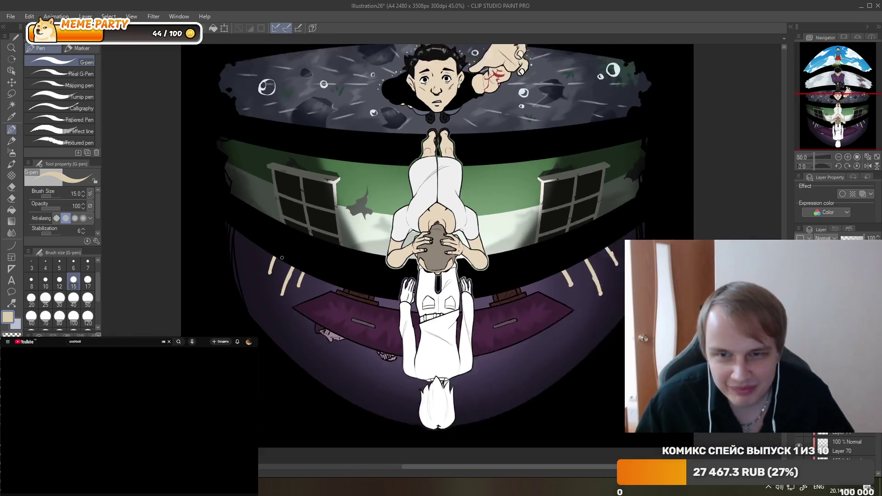
pyautogui.scroll(-3, 435, 220)
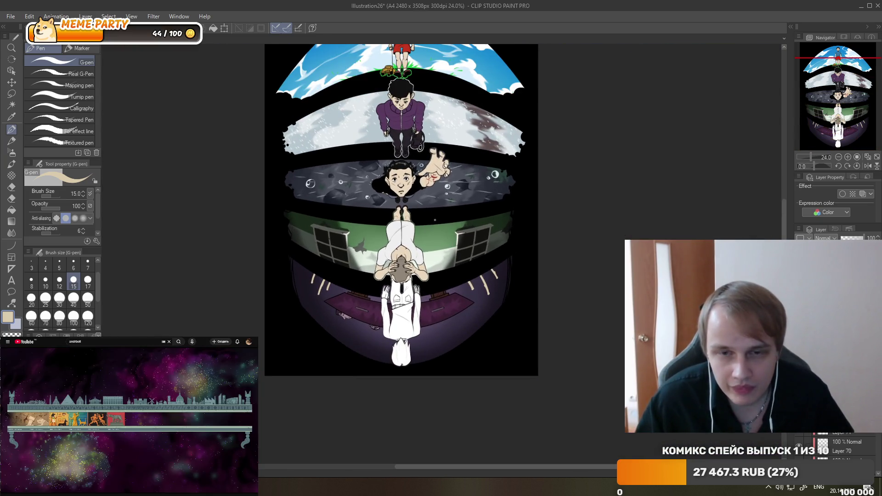
pyautogui.scroll(2, 434, 220)
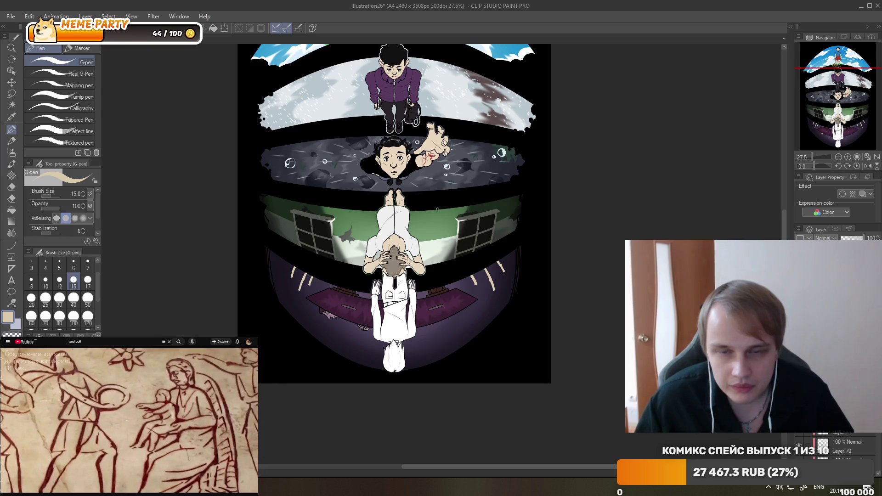
pyautogui.scroll(-1, 437, 209)
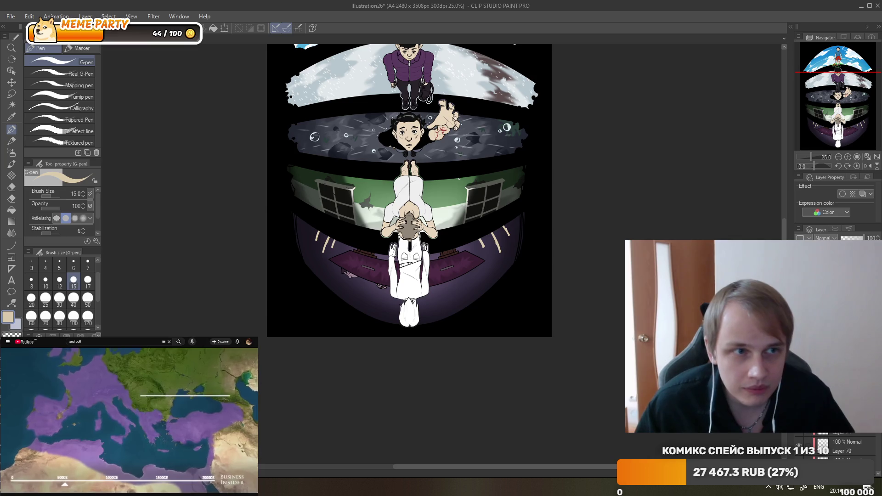
pyautogui.scroll(-2, 459, 178)
pyautogui.scroll(2, 464, 193)
pyautogui.scroll(1, 473, 221)
pyautogui.scroll(2, 480, 250)
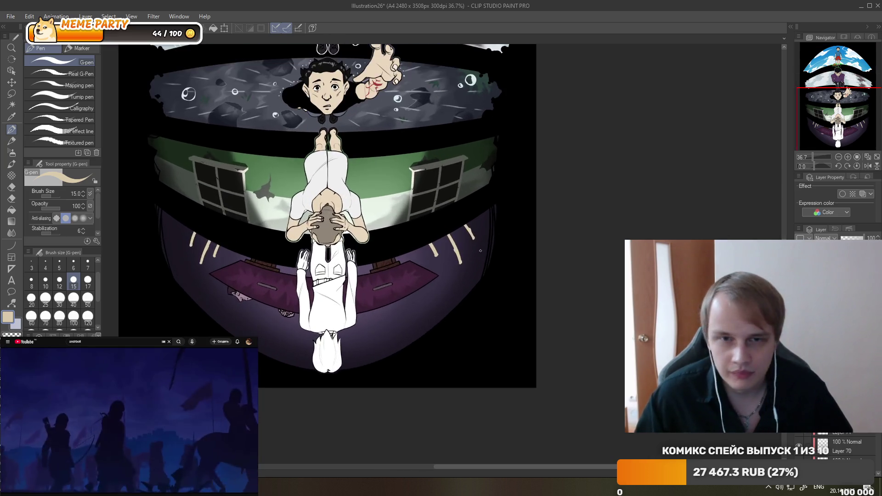
pyautogui.scroll(2, 482, 252)
pyautogui.scroll(2, 453, 251)
pyautogui.scroll(1, 455, 234)
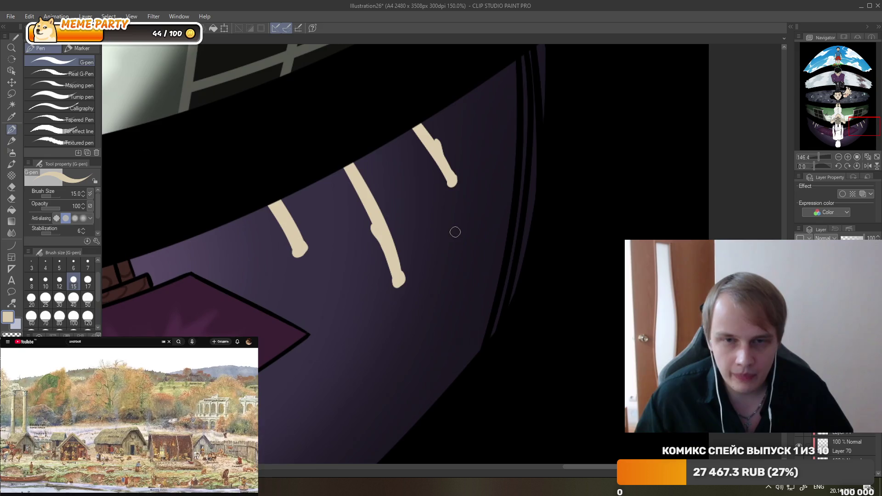
pyautogui.scroll(-1, 454, 231)
pyautogui.scroll(-1, 464, 219)
pyautogui.scroll(-2, 505, 234)
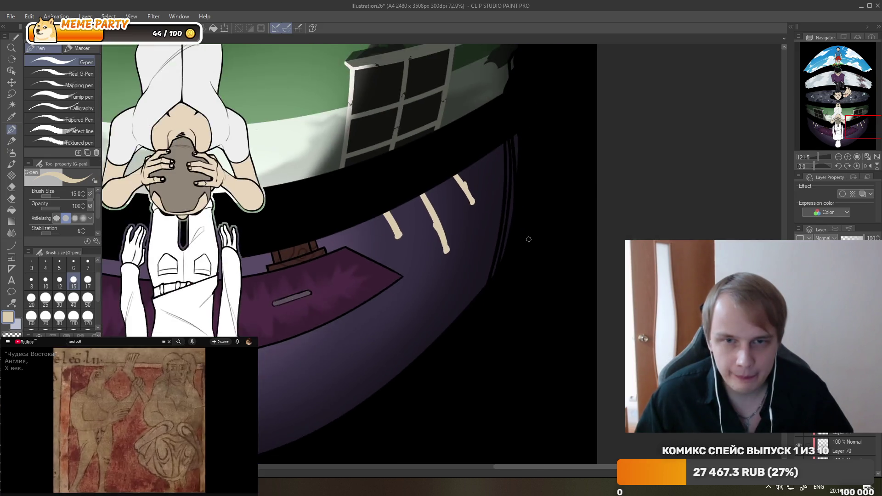
pyautogui.scroll(-2, 528, 239)
pyautogui.scroll(1, 529, 239)
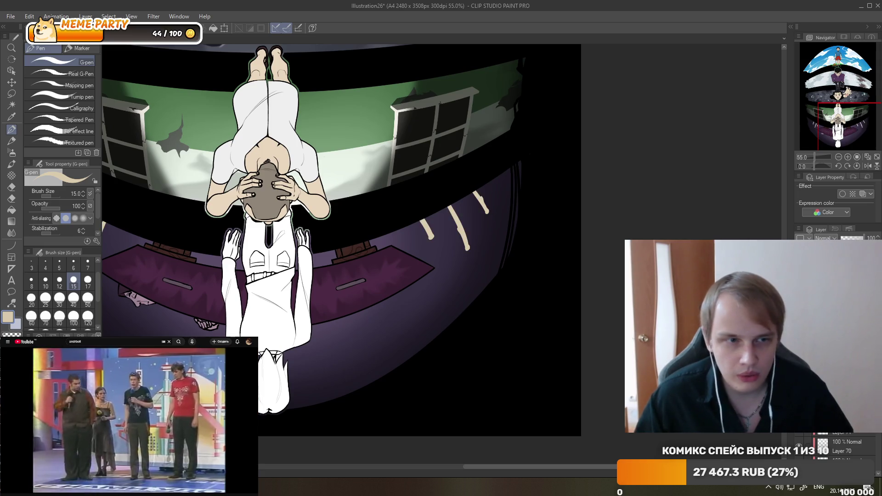
pyautogui.scroll(2, 527, 238)
pyautogui.scroll(2, 527, 238)
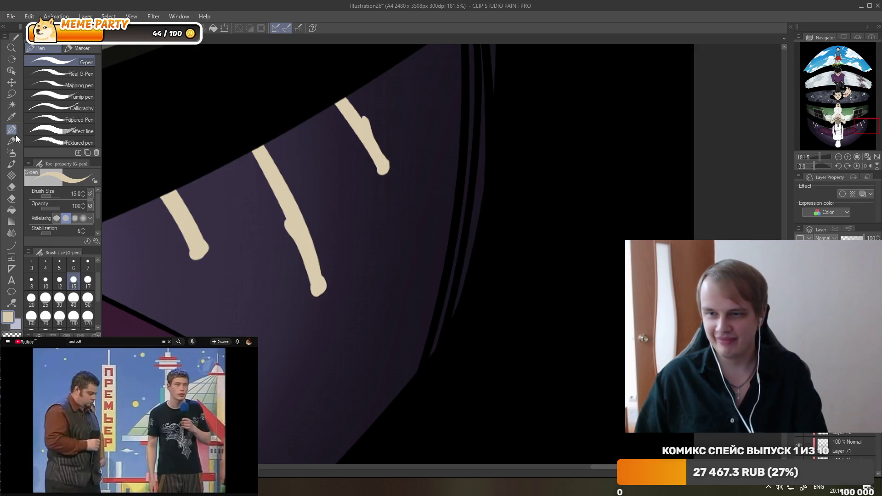
# Try a black wick under the middle candle at size 17, then undo it and set the pen to 12.
pyautogui.click(88, 280)
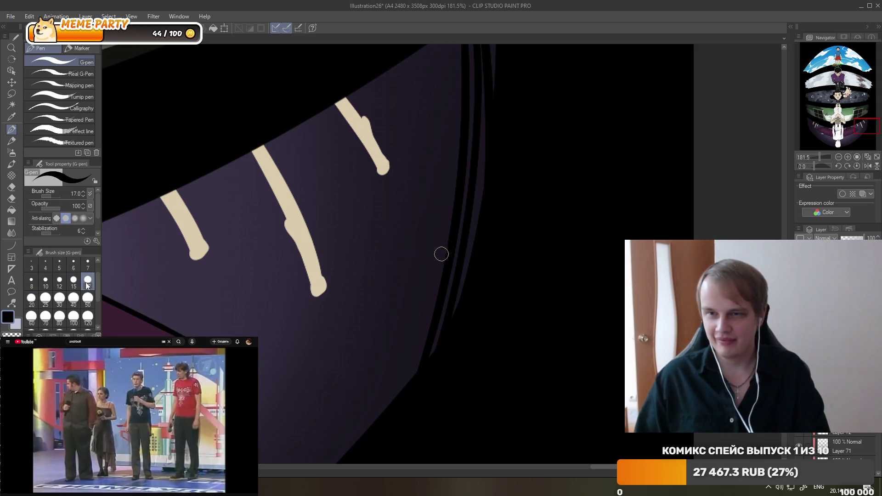
pyautogui.hotkey('ctrl', 'z')
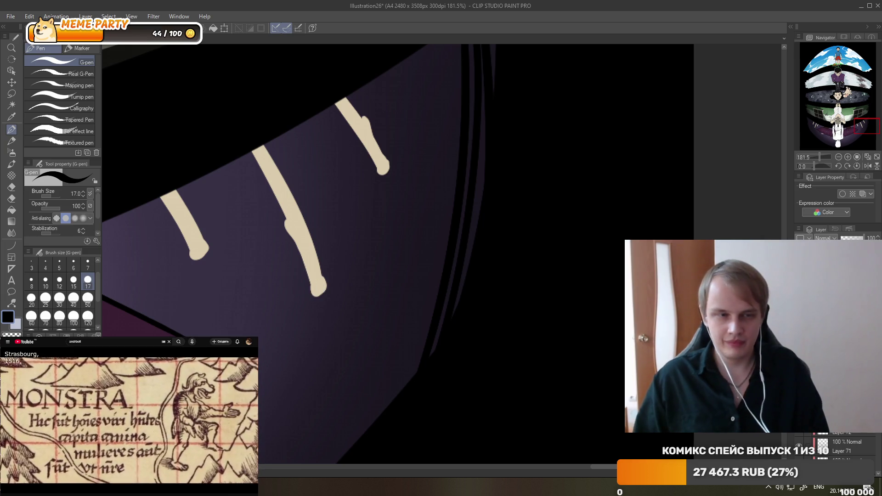
pyautogui.moveTo(321, 294); pyautogui.dragTo(327, 304)
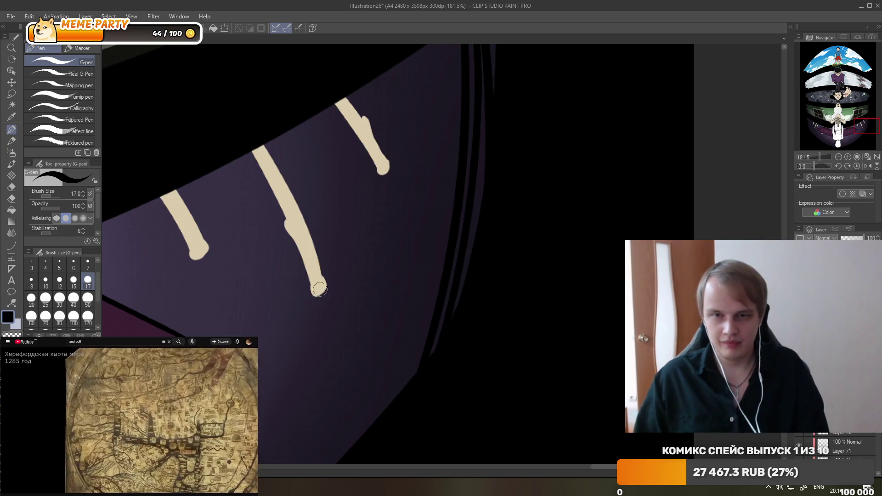
pyautogui.click(59, 280)
pyautogui.hotkey('ctrl', 'z')
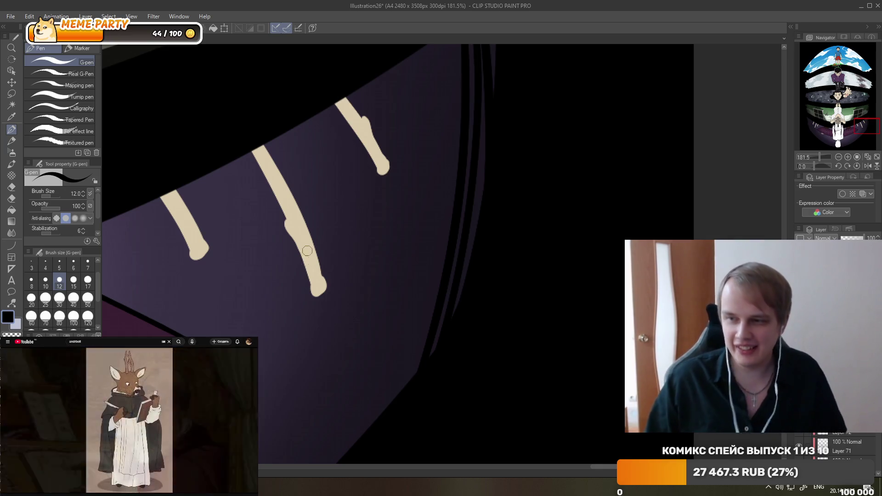
# Pause and then resume the reference video.
pyautogui.click(162, 412)
pyautogui.click(171, 417)
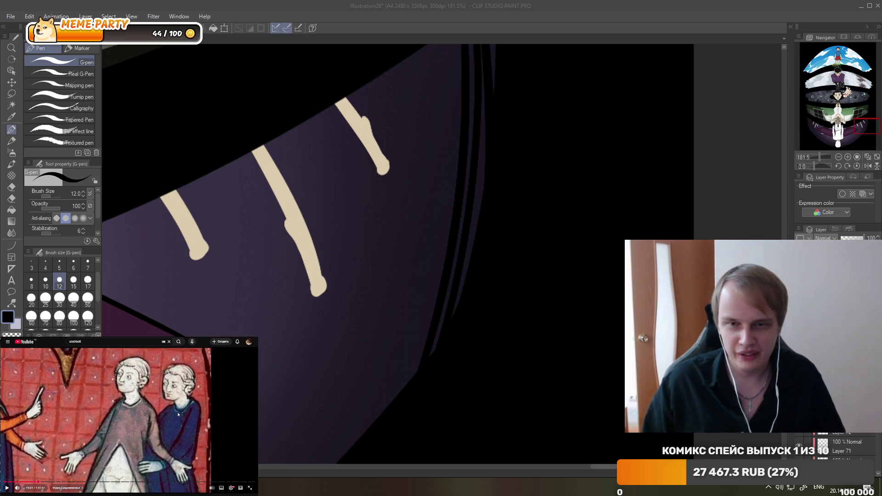
pyautogui.click(178, 414)
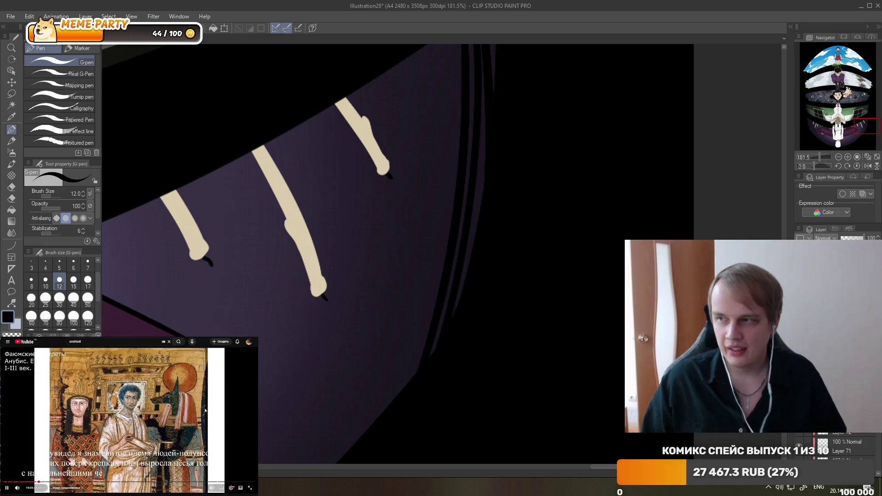
# Draw a short black wick at the tip of the left beige candle.
pyautogui.scroll(-3, 549, 250)
pyautogui.scroll(-2, 522, 207)
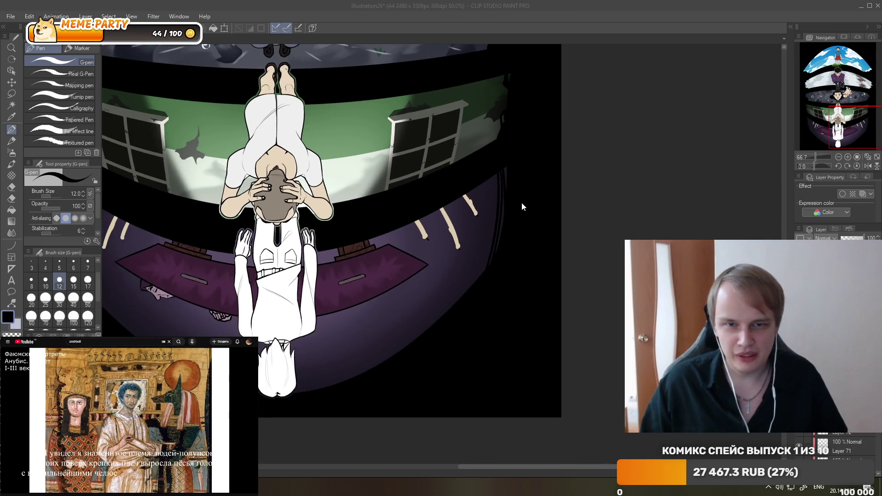
pyautogui.scroll(-1, 459, 216)
pyautogui.scroll(3, 390, 225)
pyautogui.scroll(2, 216, 230)
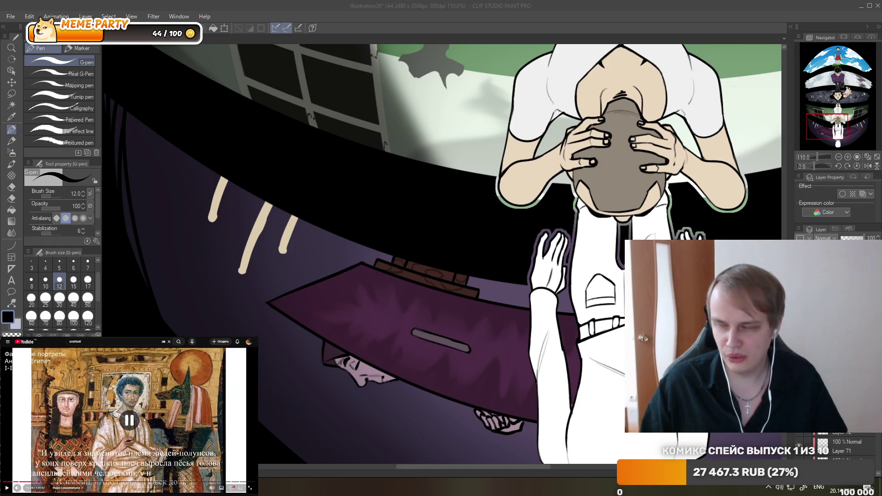
pyautogui.scroll(2, 164, 255)
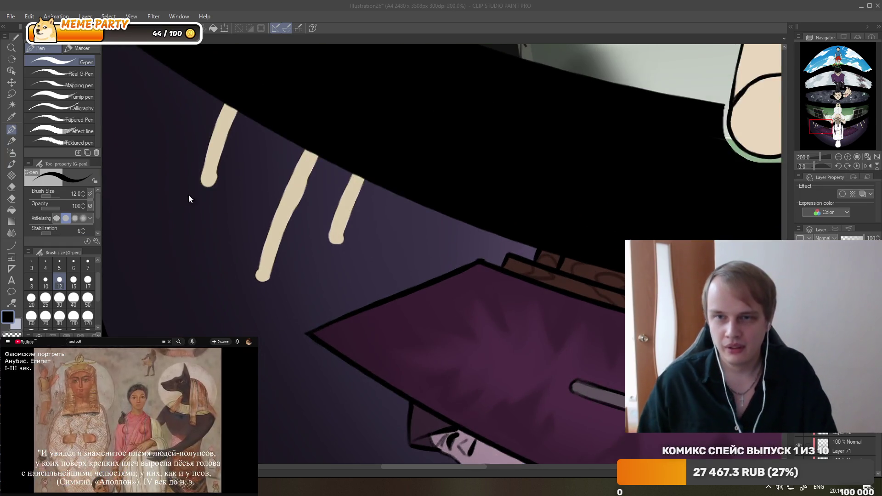
pyautogui.moveTo(202, 195); pyautogui.dragTo(206, 175)
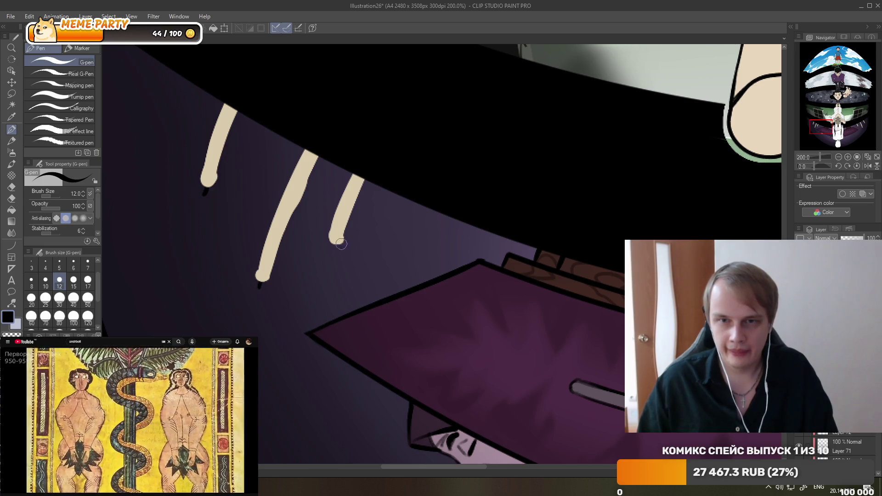
pyautogui.scroll(-2, 202, 257)
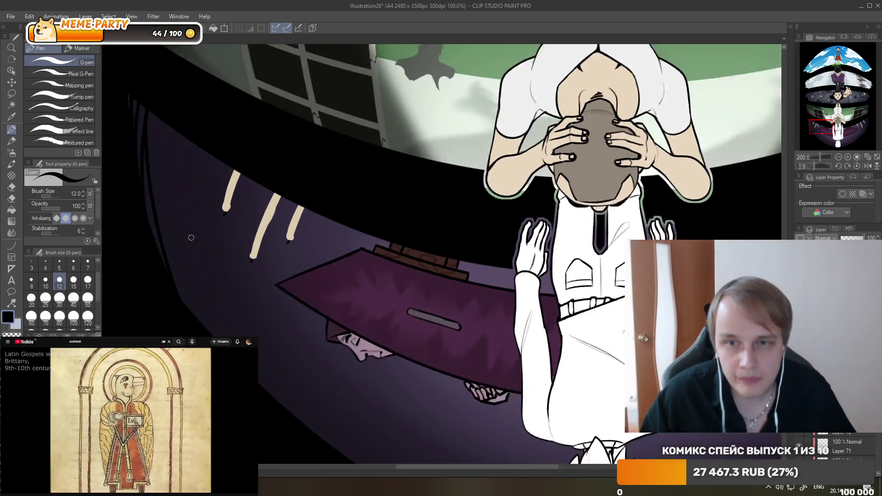
pyautogui.scroll(-3, 191, 238)
pyautogui.scroll(-2, 191, 238)
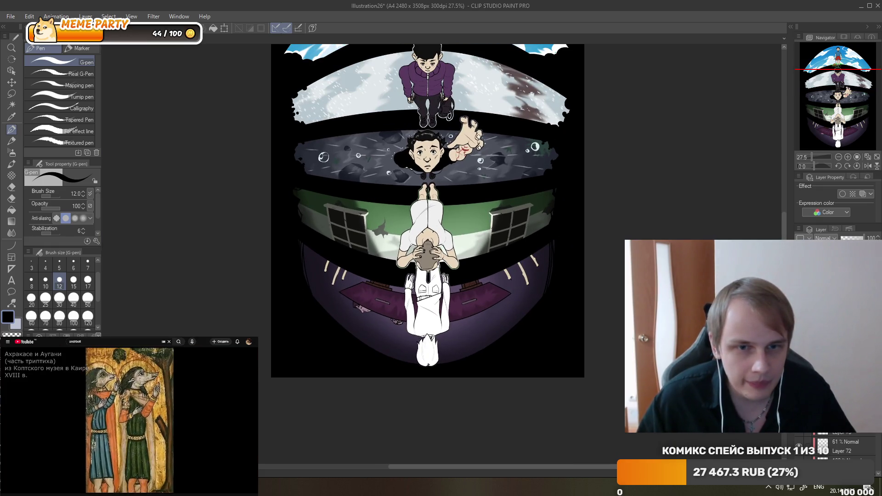
pyautogui.scroll(-1, 470, 202)
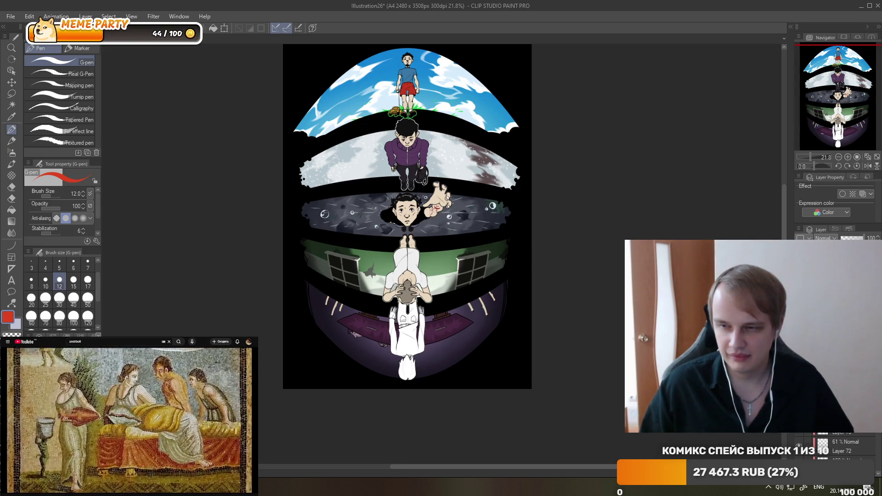
# Switch the colour from red to orange and paint a flame with a tapering tail below one wick.
pyautogui.click(163, 419)
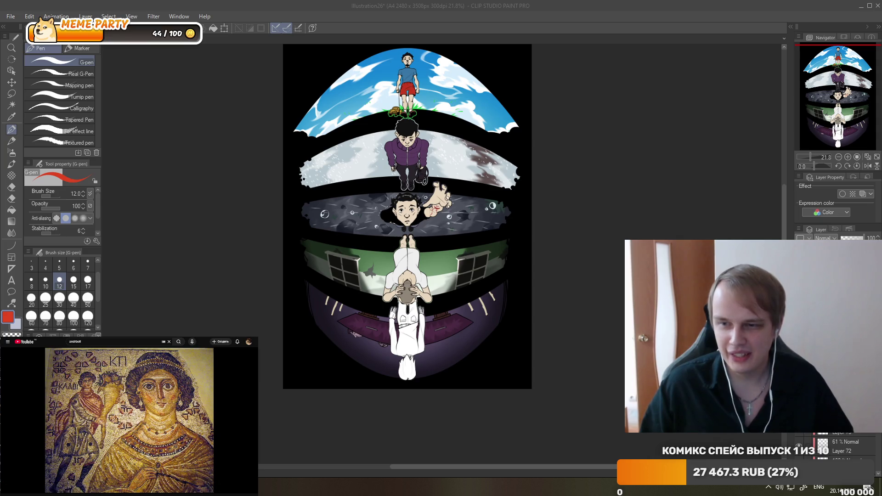
pyautogui.click(51, 390)
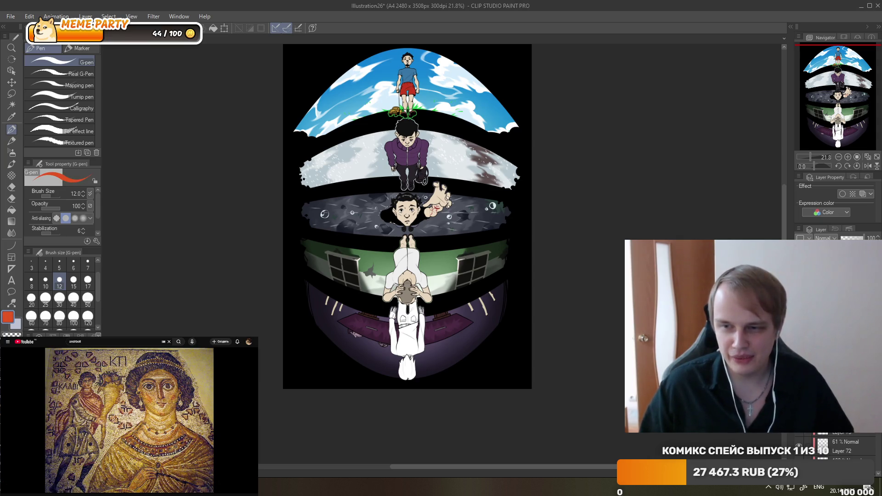
pyautogui.scroll(10, 459, 277)
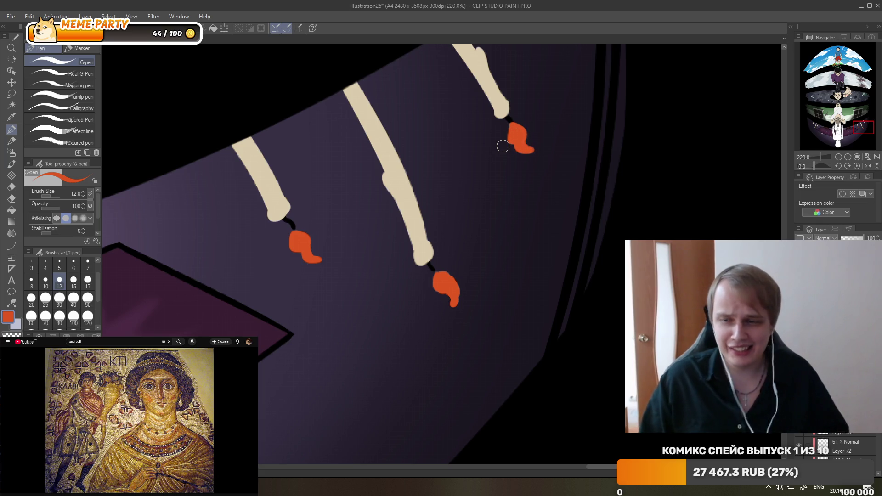
pyautogui.scroll(-4, 503, 140)
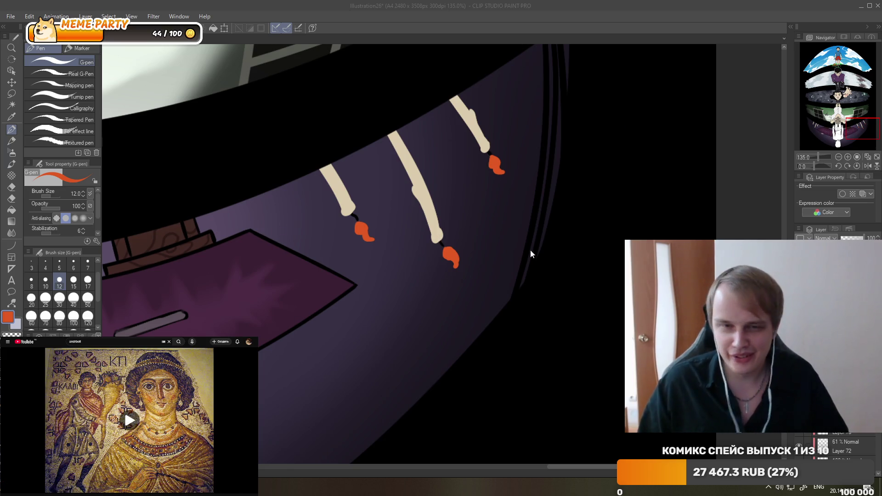
pyautogui.scroll(-2, 530, 249)
pyautogui.scroll(-2, 501, 238)
pyautogui.scroll(2, 261, 267)
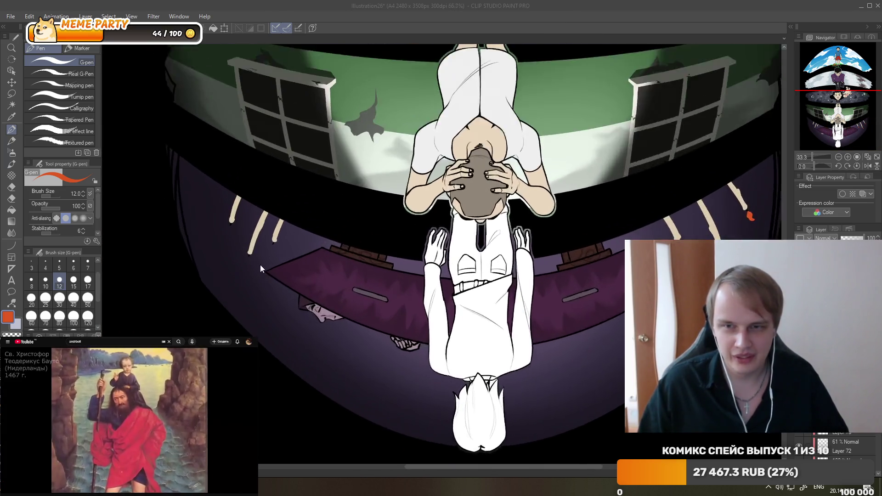
pyautogui.scroll(2, 238, 273)
pyautogui.scroll(2, 245, 277)
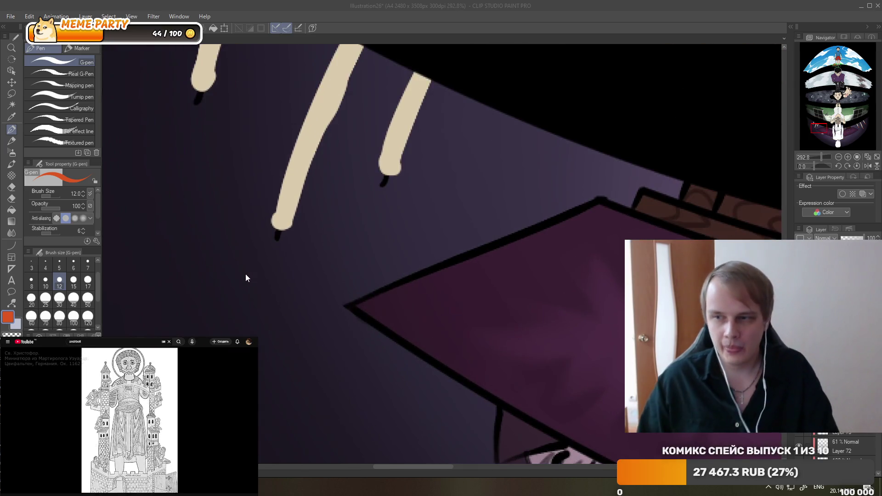
pyautogui.moveTo(275, 241); pyautogui.dragTo(263, 282)
pyautogui.moveTo(271, 252); pyautogui.dragTo(266, 281)
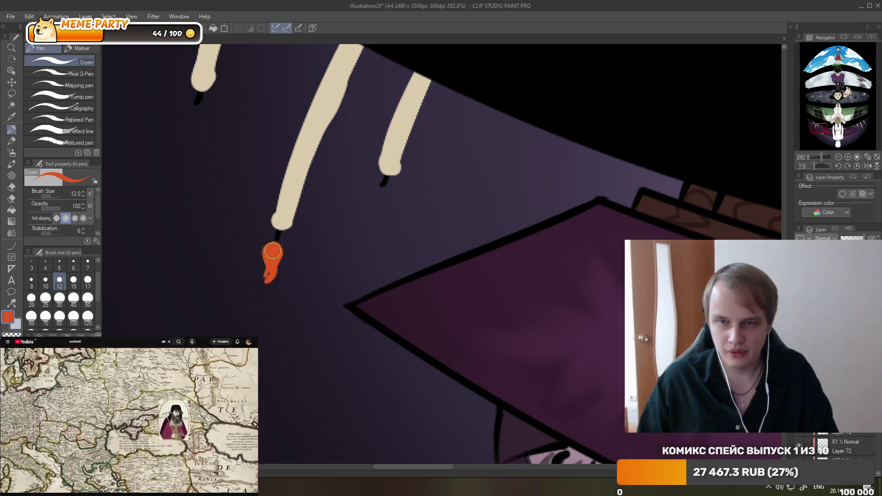
# Paint orange flames under the upper-left and third wicks, redrawing the upper-left one larger.
pyautogui.moveTo(195, 111); pyautogui.dragTo(185, 117)
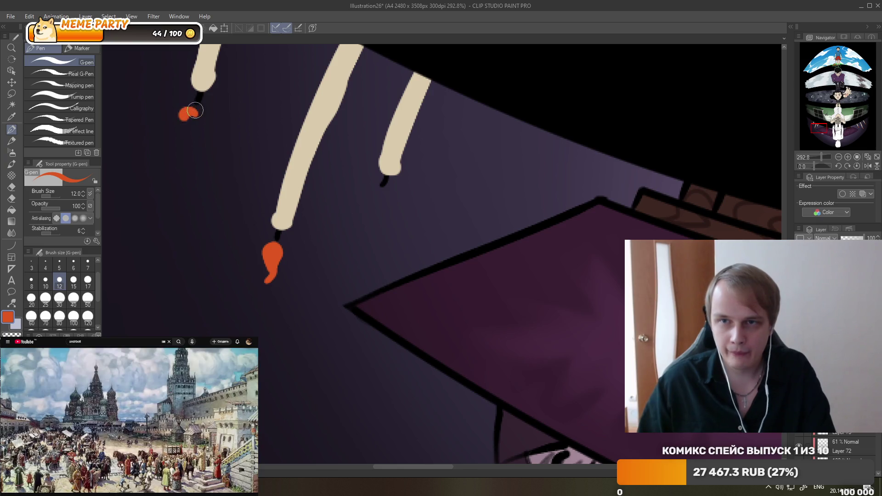
pyautogui.hotkey('ctrl', 'z')
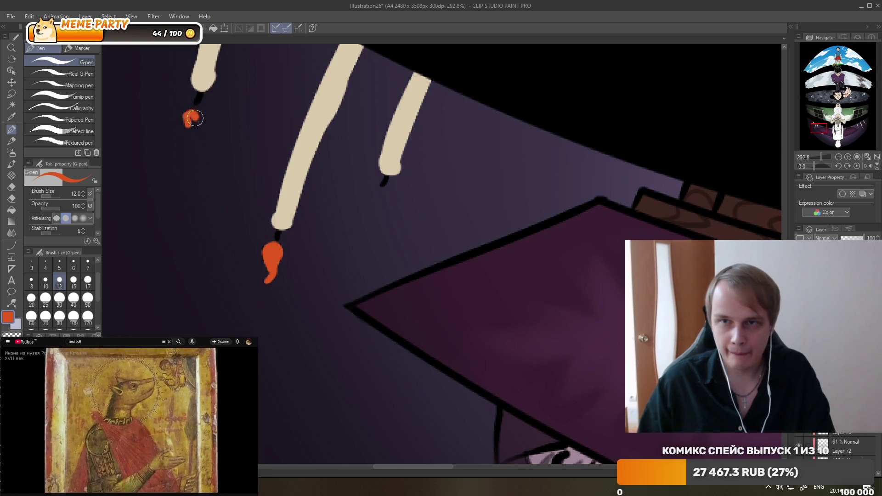
pyautogui.moveTo(183, 139); pyautogui.dragTo(192, 117)
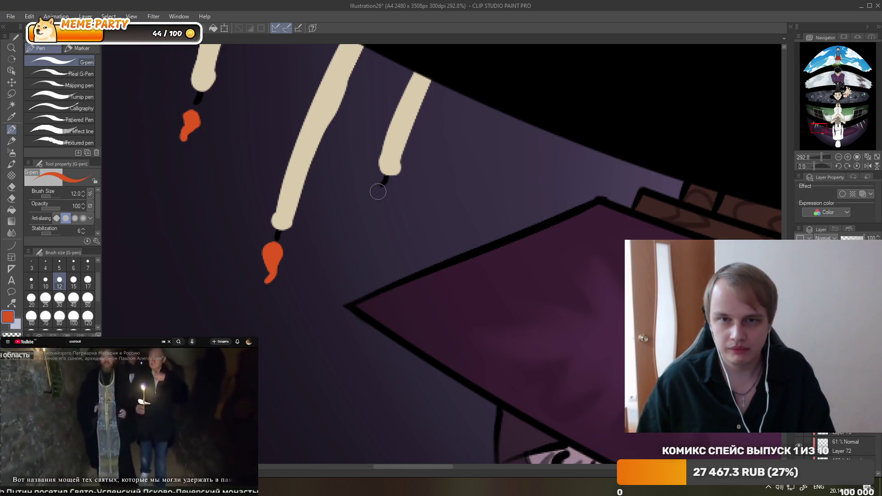
pyautogui.moveTo(377, 191); pyautogui.dragTo(368, 216)
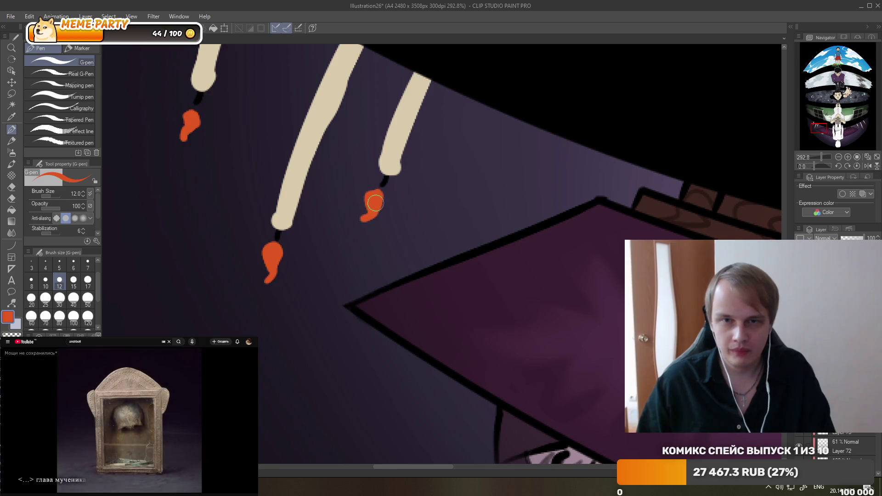
# Zoom in on the candle flames, switch to the Hard eraser, and pause the reference video.
pyautogui.scroll(-10, 364, 223)
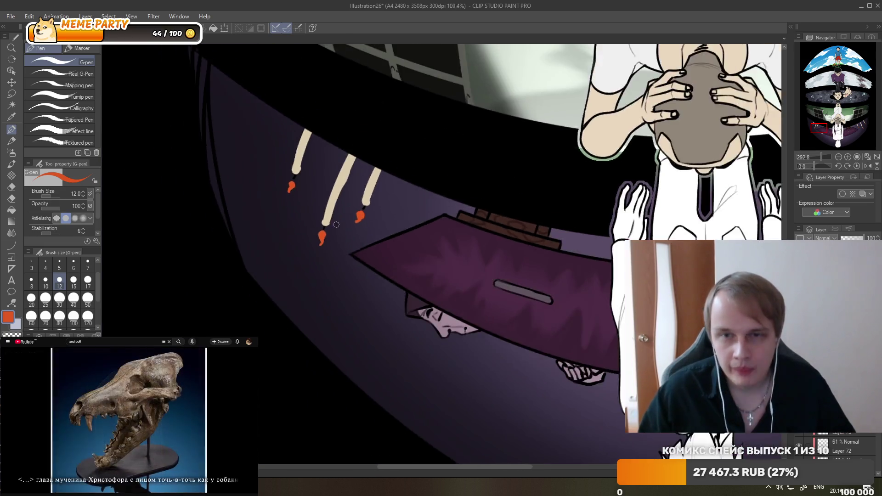
pyautogui.scroll(-1, 424, 222)
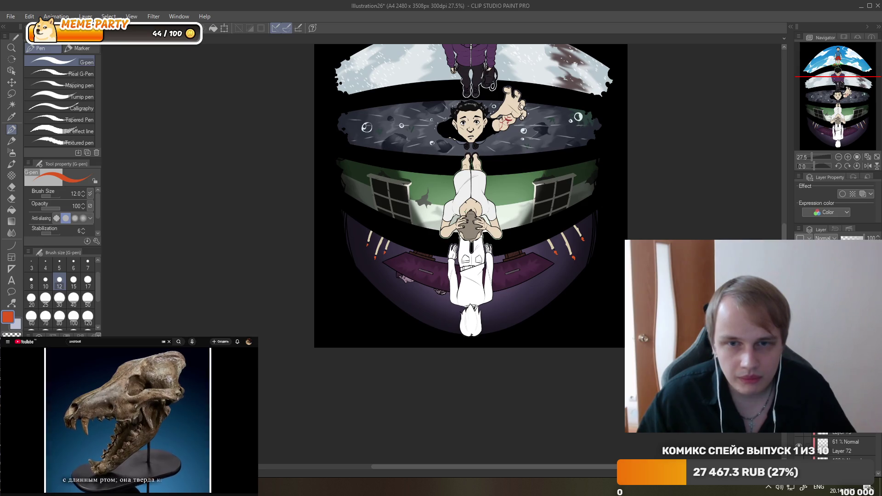
pyautogui.scroll(-1, 423, 221)
pyautogui.scroll(1, 423, 222)
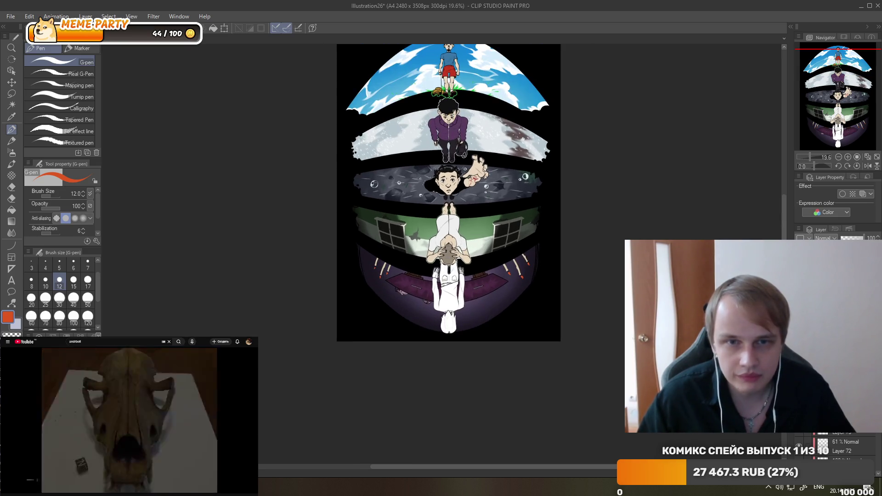
pyautogui.scroll(1, 556, 275)
pyautogui.scroll(2, 368, 276)
pyautogui.scroll(2, 391, 229)
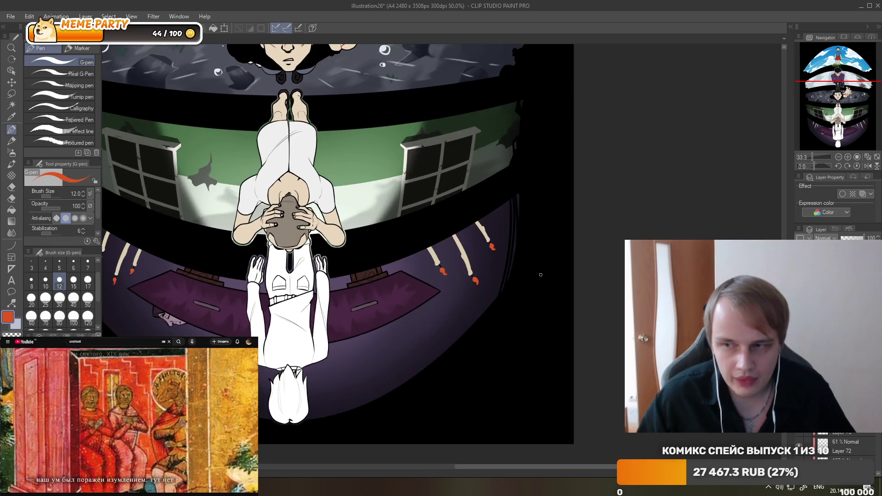
pyautogui.scroll(1, 391, 228)
pyautogui.scroll(1, 390, 226)
pyautogui.scroll(2, 389, 226)
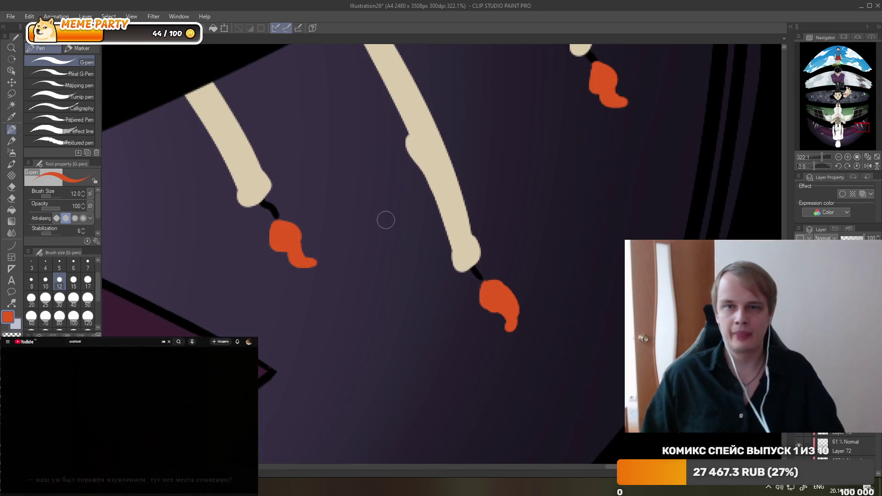
pyautogui.click(16, 187)
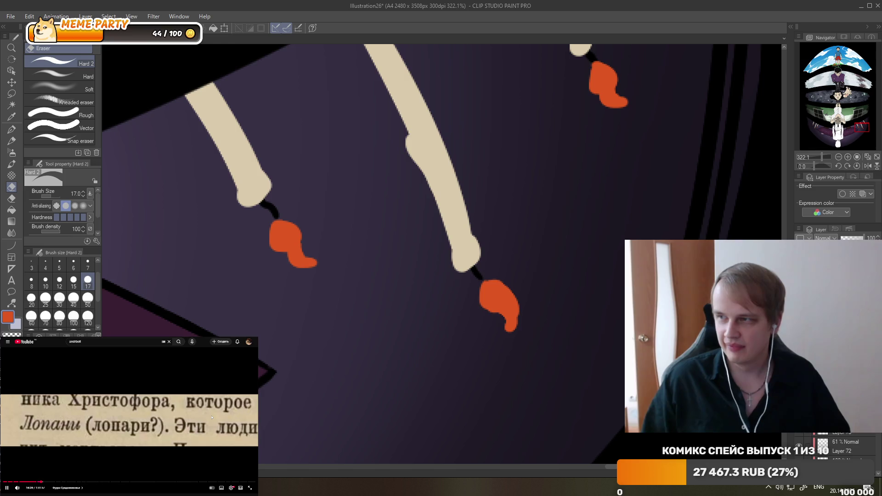
pyautogui.click(212, 417)
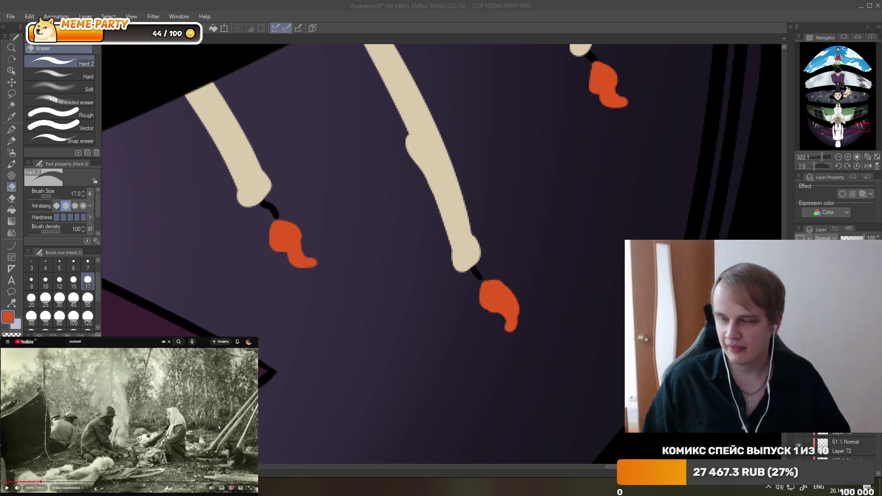
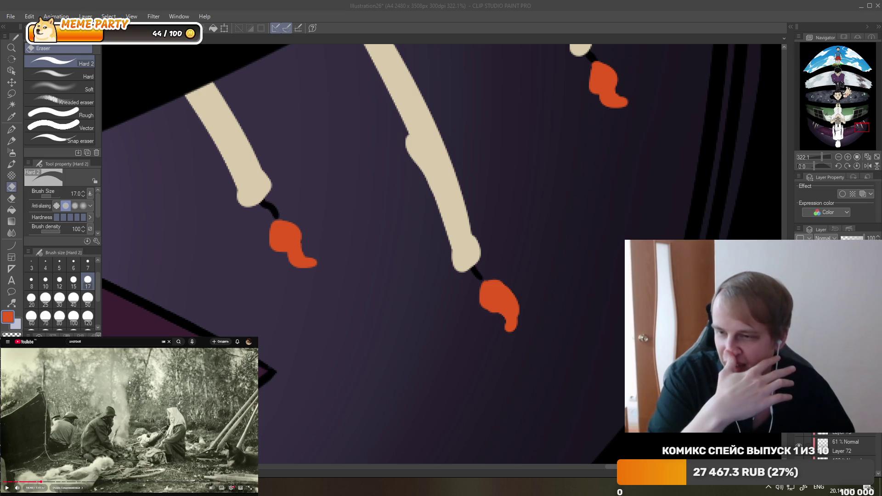
# Resume the reference video, then erase an orange flame's tail tip and undo it.
pyautogui.click(152, 381)
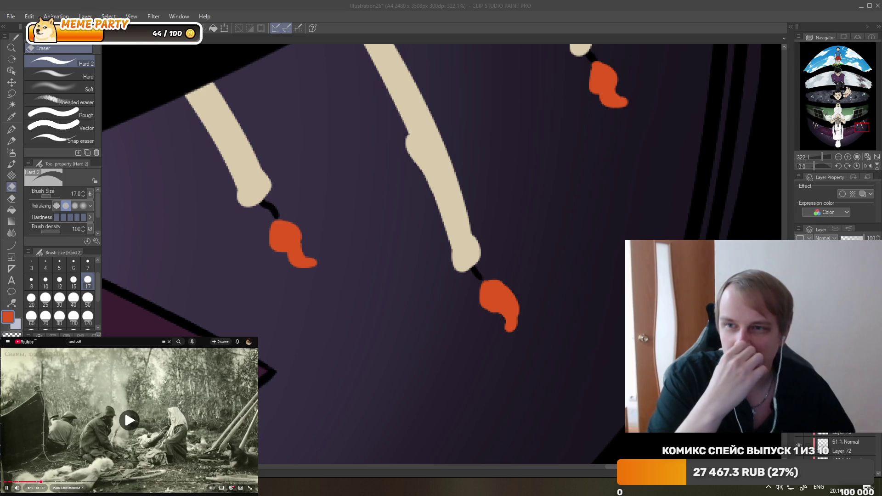
pyautogui.scroll(-1, 315, 211)
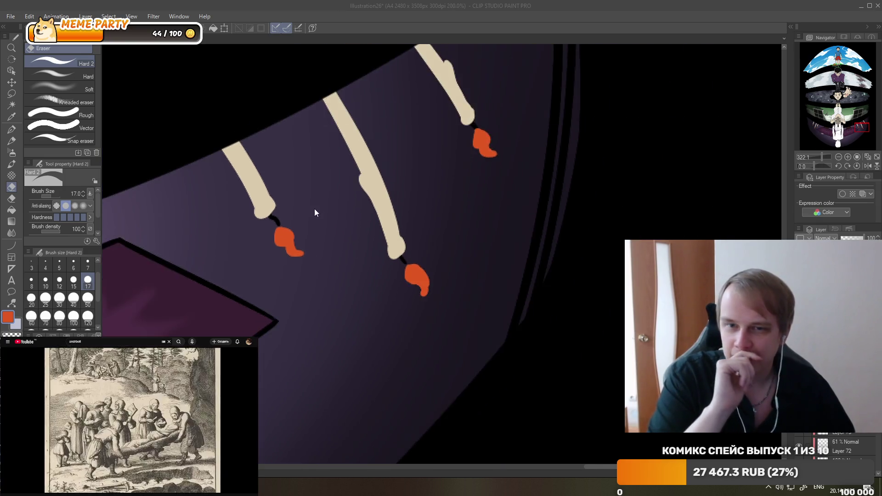
pyautogui.scroll(1, 295, 197)
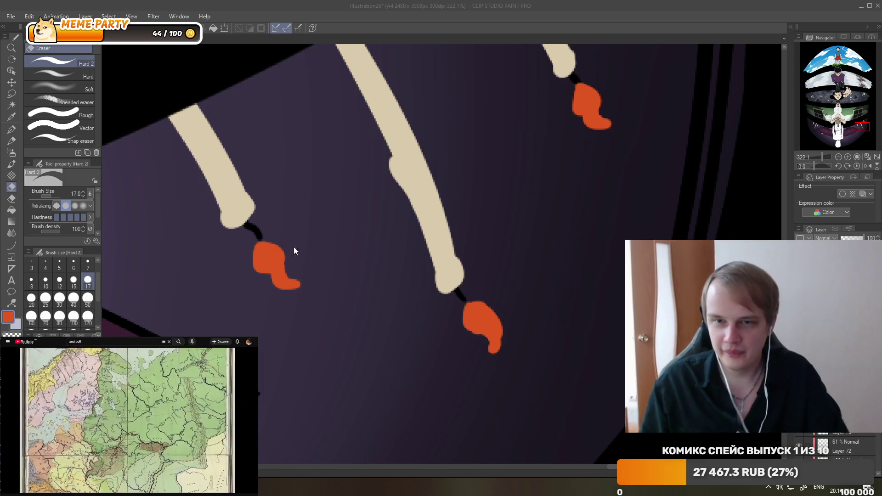
pyautogui.moveTo(293, 278); pyautogui.dragTo(293, 269)
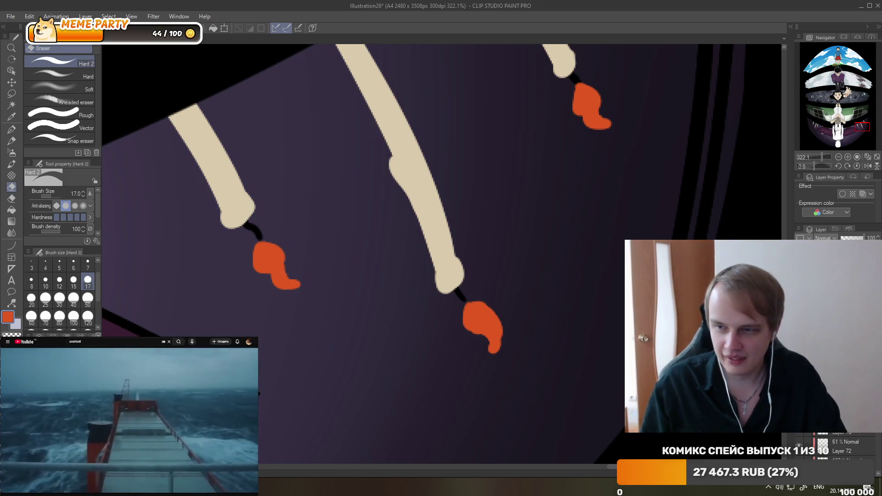
pyautogui.hotkey('ctrl', 'z')
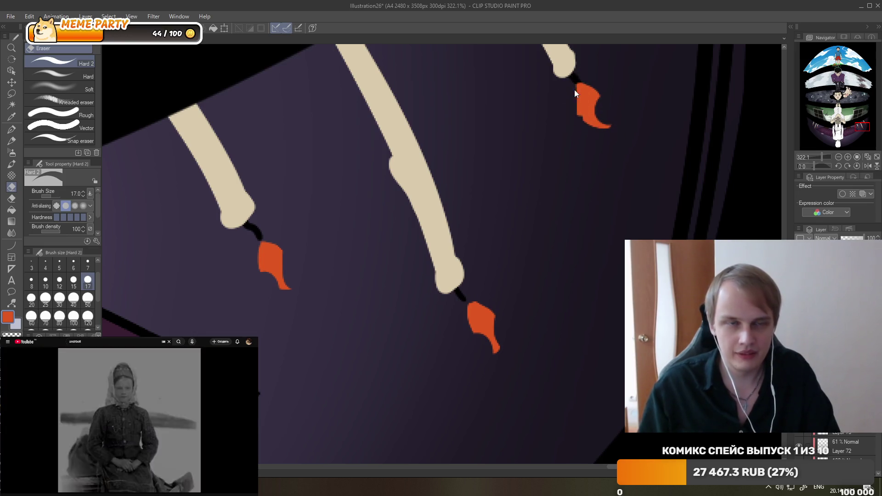
# Erase the upper-right flame's tip into a sharper point.
pyautogui.moveTo(574, 92)
pyautogui.mouseDown()
pyautogui.moveTo(583, 86)
pyautogui.moveTo(564, 103)
pyautogui.mouseUp()
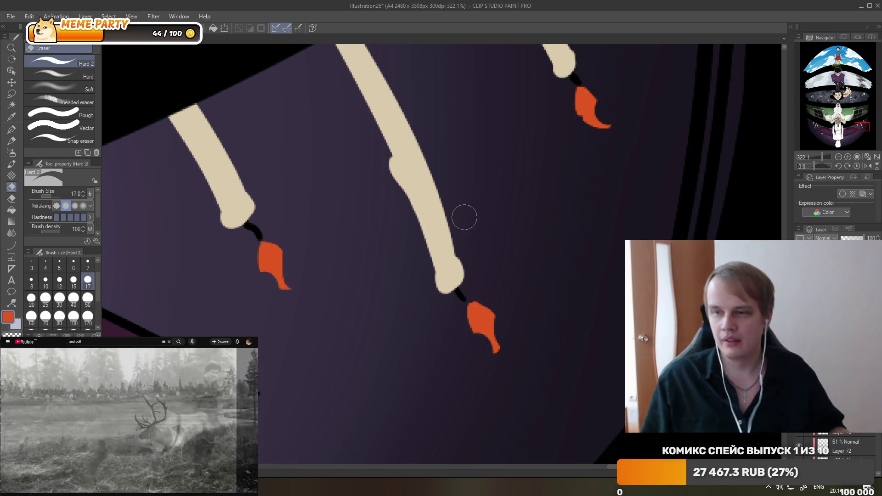
pyautogui.scroll(-3, 473, 207)
pyautogui.scroll(-2, 526, 262)
pyautogui.scroll(-1, 527, 197)
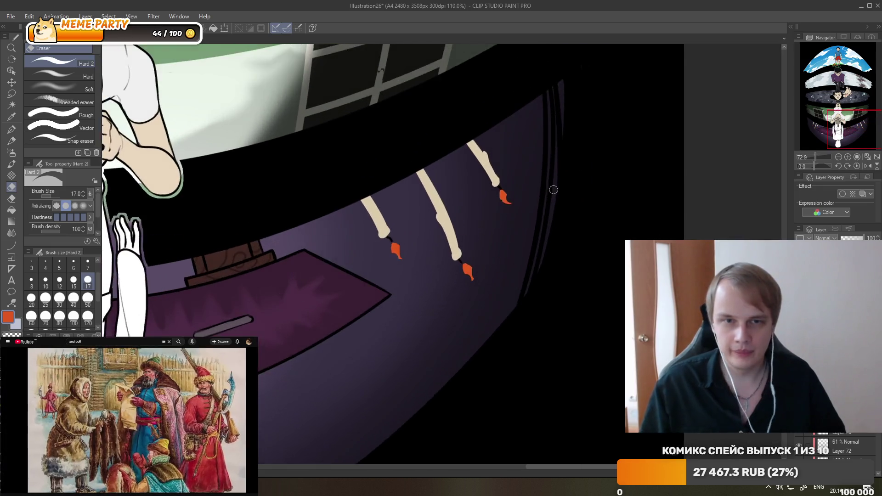
pyautogui.scroll(-2, 547, 191)
pyautogui.scroll(-1, 459, 202)
pyautogui.scroll(1, 350, 211)
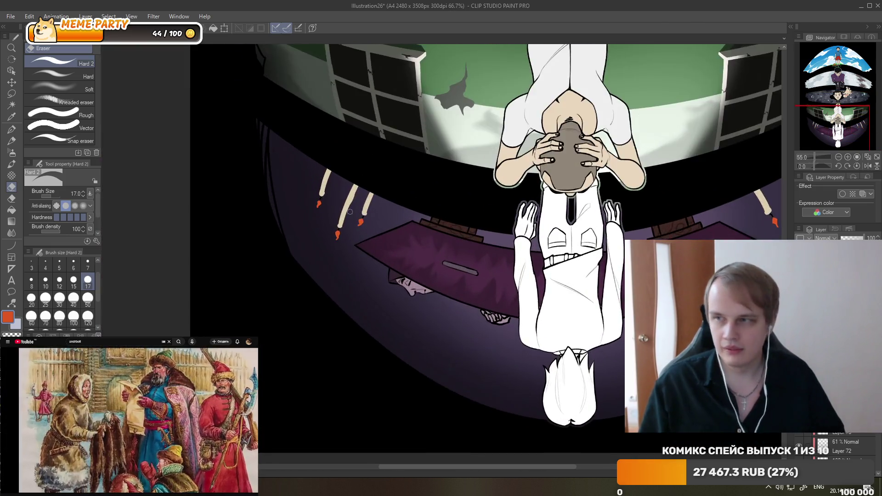
pyautogui.scroll(2, 350, 211)
pyautogui.scroll(1, 361, 218)
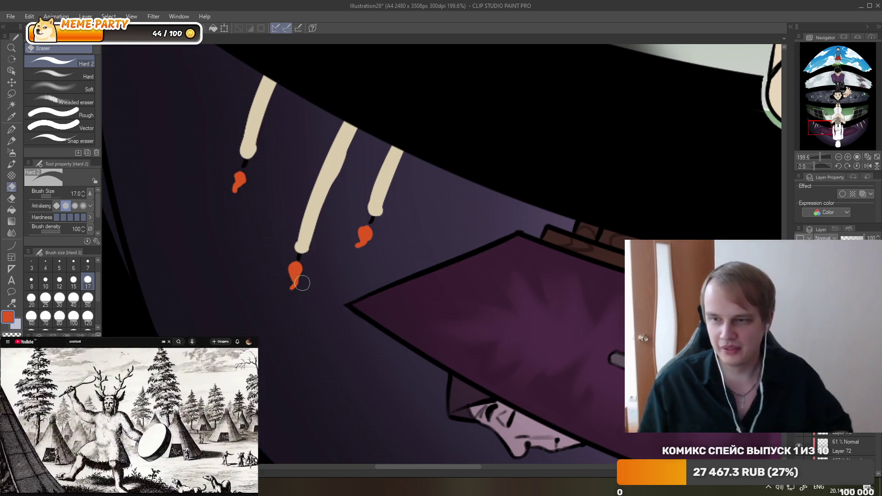
pyautogui.scroll(2, 181, 187)
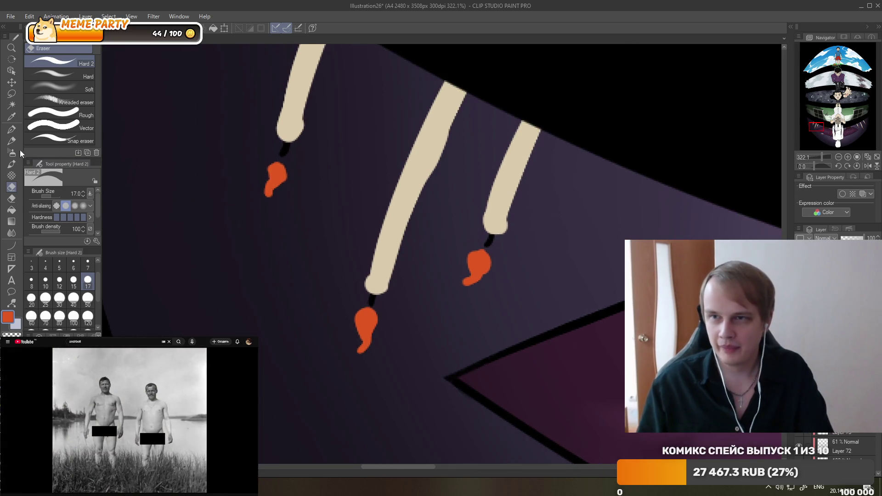
# With the Eraser, thin the tails of the left, lower-middle and right flames.
pyautogui.click(12, 129)
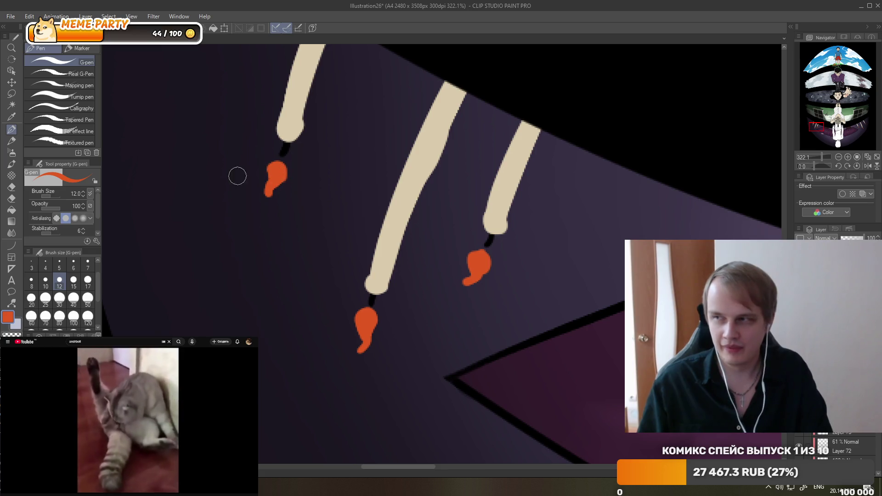
pyautogui.press('e')
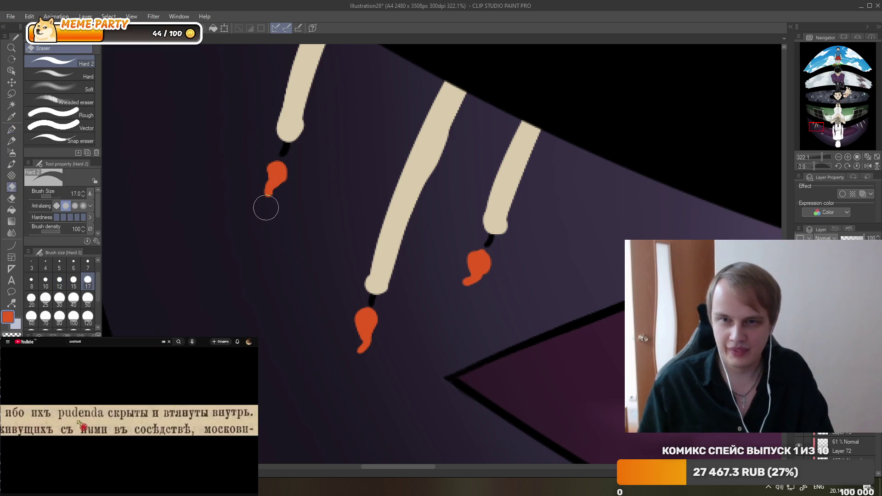
pyautogui.moveTo(272, 216)
pyautogui.mouseDown()
pyautogui.moveTo(266, 201)
pyautogui.moveTo(276, 190)
pyautogui.moveTo(266, 173)
pyautogui.mouseUp()
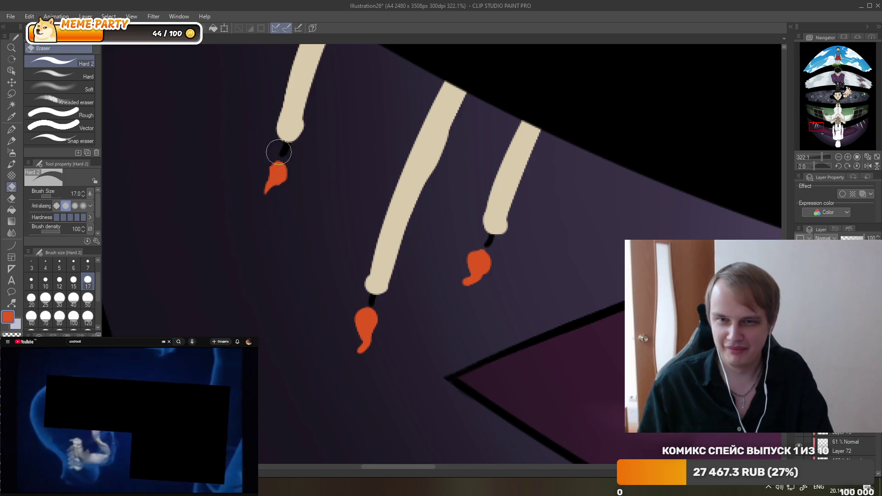
pyautogui.moveTo(354, 335); pyautogui.dragTo(378, 344)
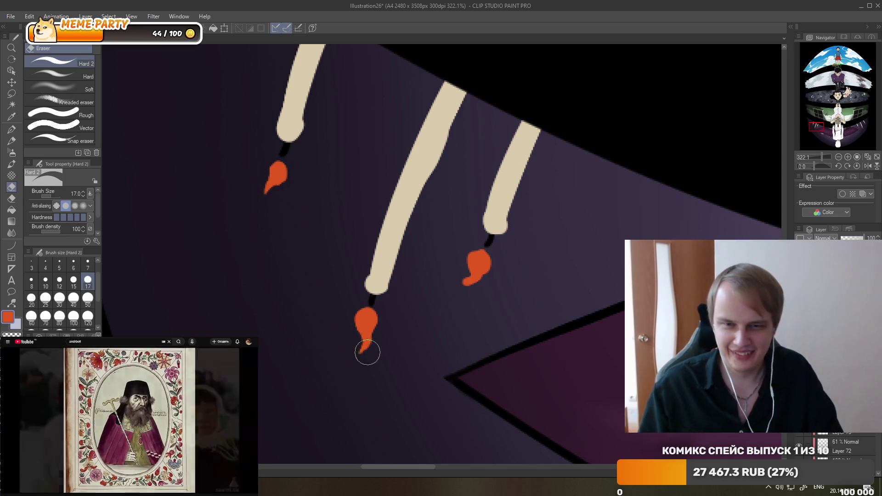
pyautogui.moveTo(458, 276); pyautogui.dragTo(490, 270)
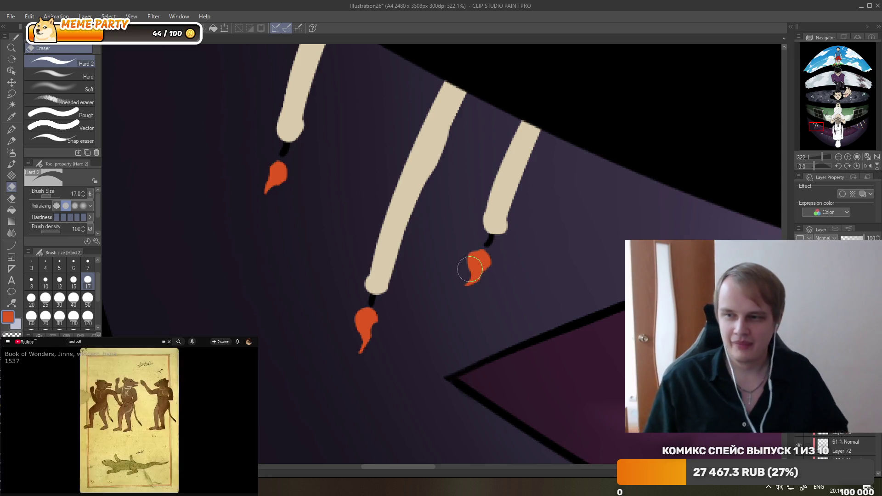
# Start the reference video playing and switch over to Steam.
pyautogui.scroll(-3, 421, 255)
pyautogui.scroll(-4, 422, 255)
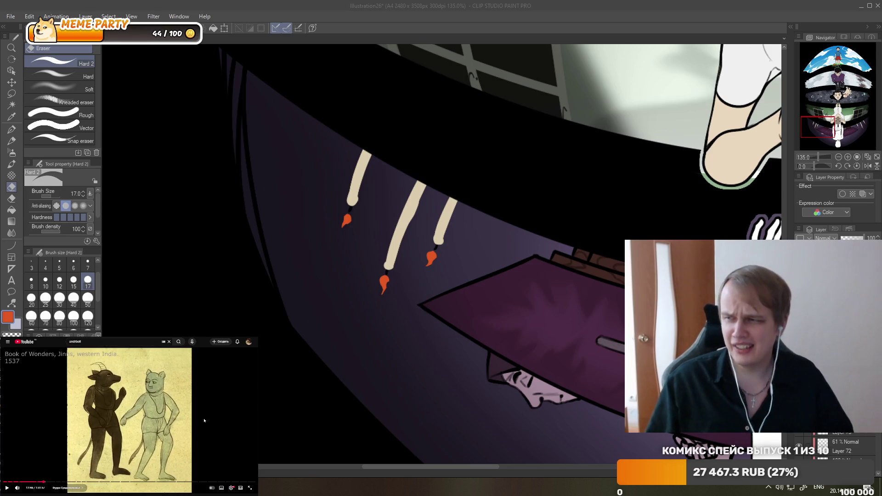
pyautogui.scroll(-2, 420, 259)
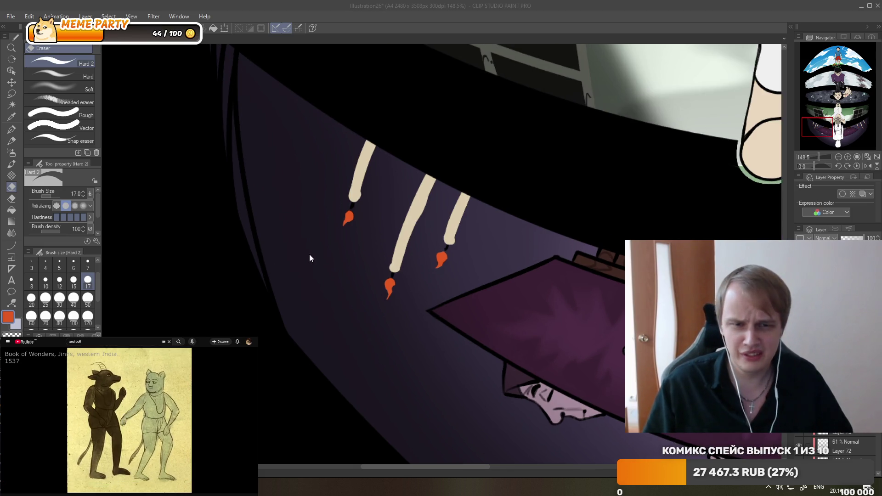
pyautogui.scroll(-4, 307, 257)
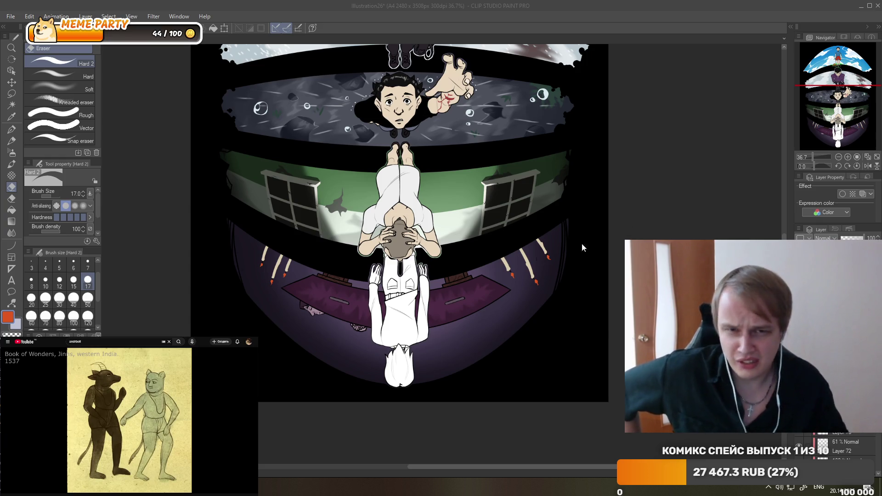
pyautogui.click(186, 417)
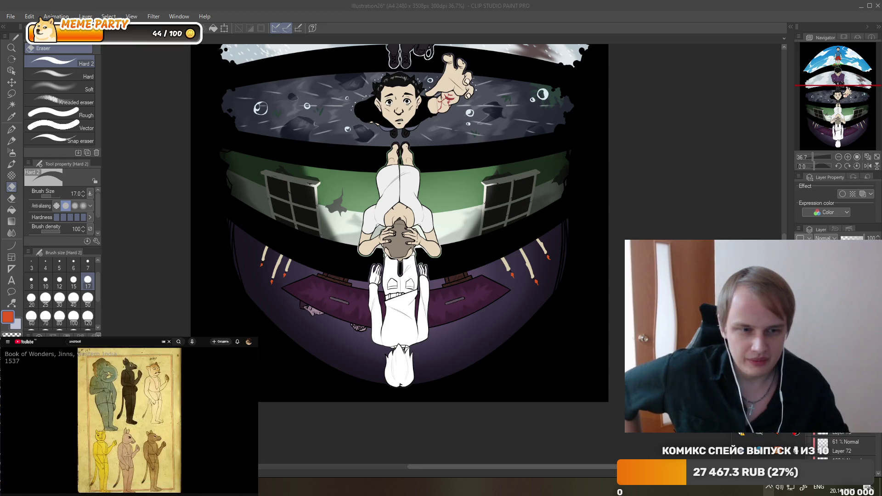
pyautogui.hotkey('alt', 'Tab')
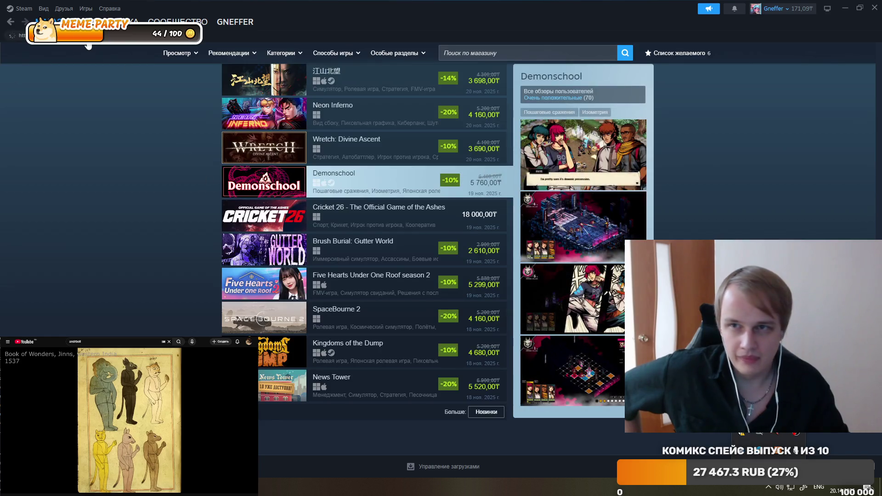
# Open NieR Replicant from the Steam Library list, then minimise Steam to see the drawing.
pyautogui.click(110, 22)
pyautogui.scroll(-5, 103, 225)
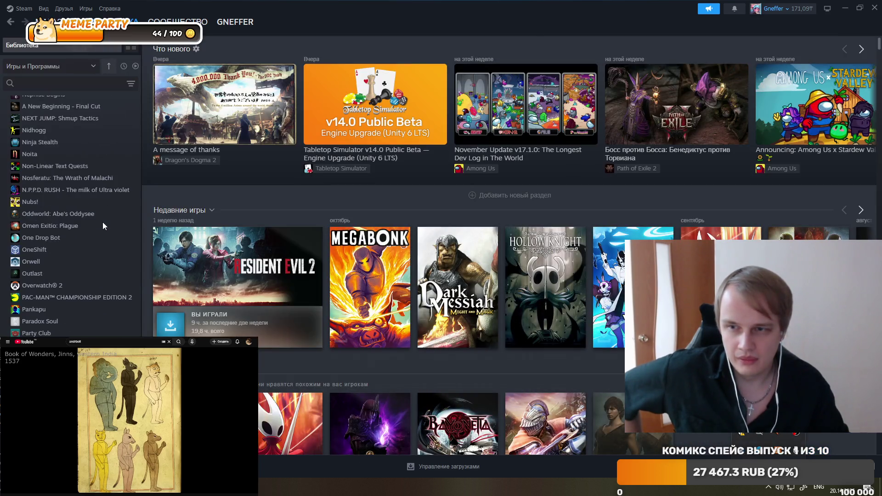
pyautogui.scroll(-5, 102, 225)
pyautogui.scroll(-5, 103, 225)
pyautogui.scroll(5, 101, 225)
pyautogui.scroll(5, 90, 220)
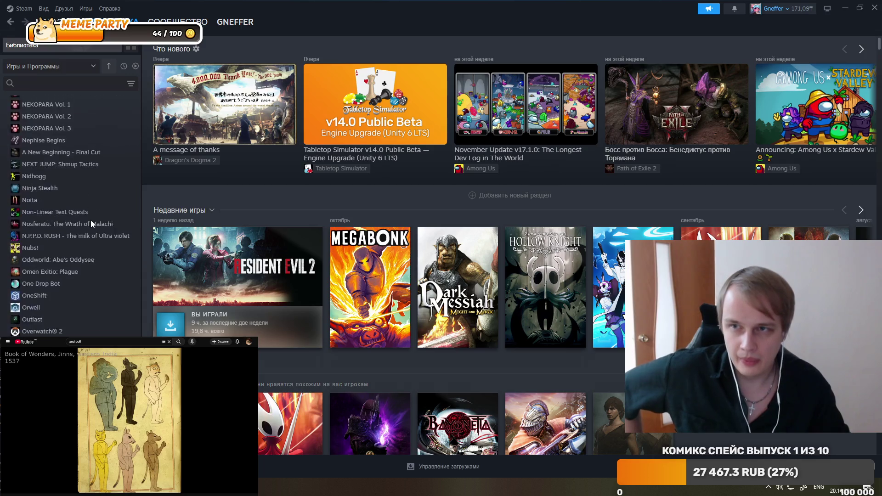
pyautogui.scroll(5, 81, 224)
pyautogui.scroll(5, 75, 220)
pyautogui.scroll(5, 75, 219)
pyautogui.scroll(5, 70, 220)
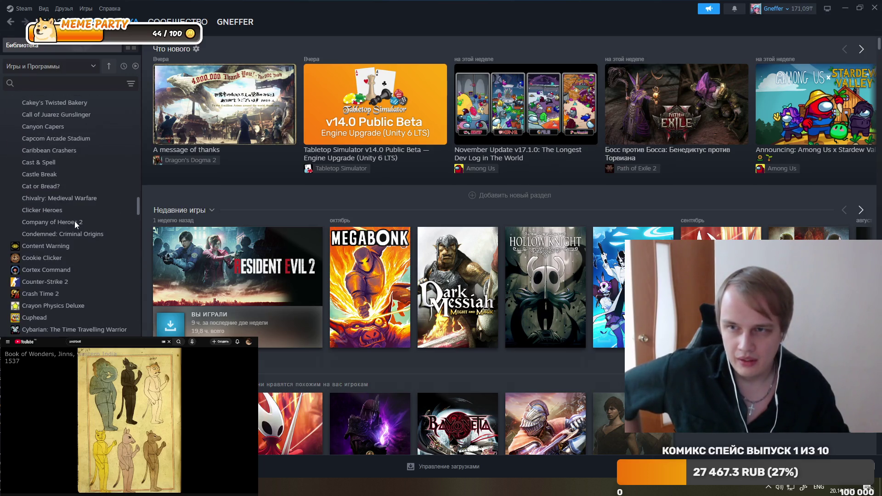
pyautogui.scroll(5, 74, 222)
pyautogui.scroll(5, 86, 210)
pyautogui.scroll(-5, 86, 210)
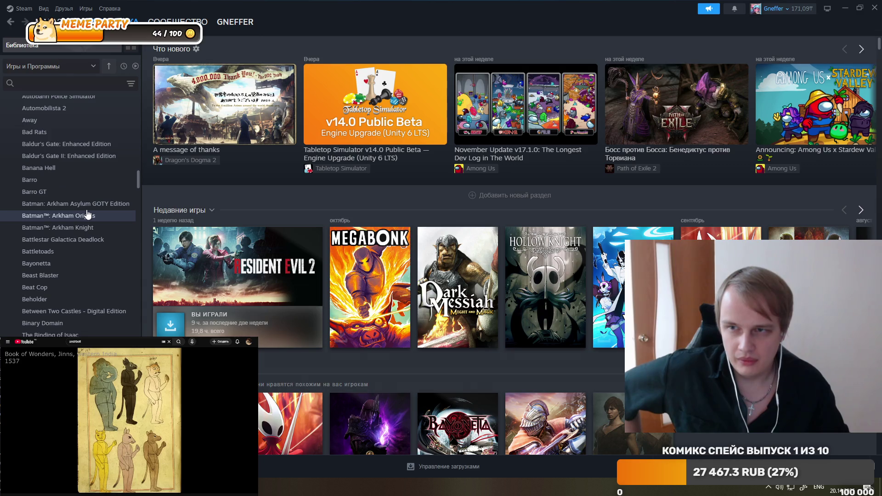
pyautogui.scroll(-5, 87, 209)
pyautogui.scroll(-3, 87, 209)
pyautogui.scroll(-3, 86, 214)
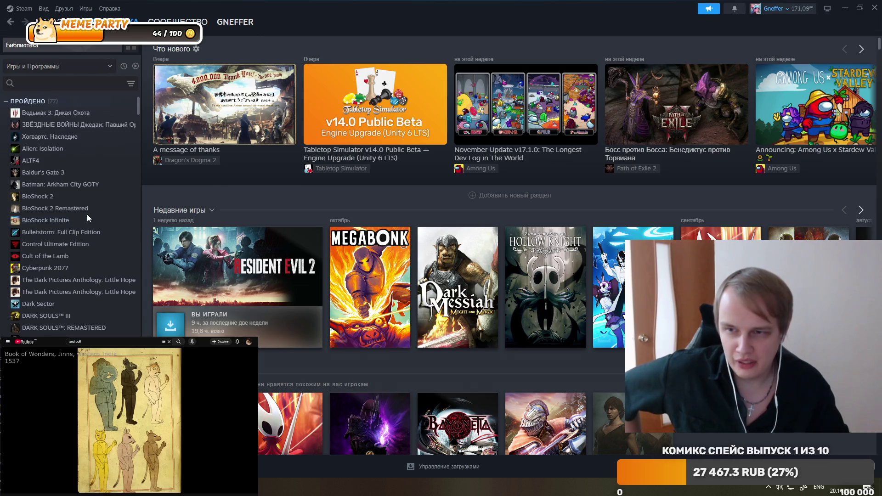
pyautogui.scroll(5, 87, 214)
pyautogui.scroll(-2, 87, 215)
pyautogui.scroll(-2, 86, 217)
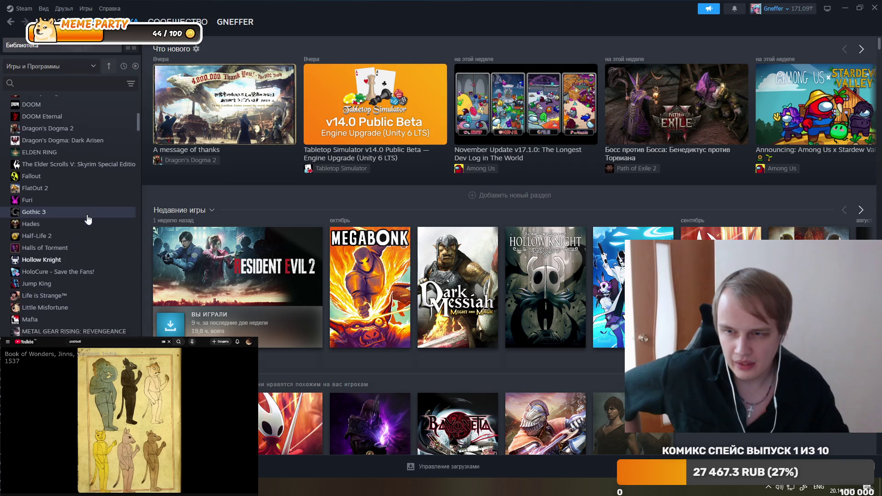
pyautogui.scroll(-2, 86, 221)
pyautogui.click(71, 329)
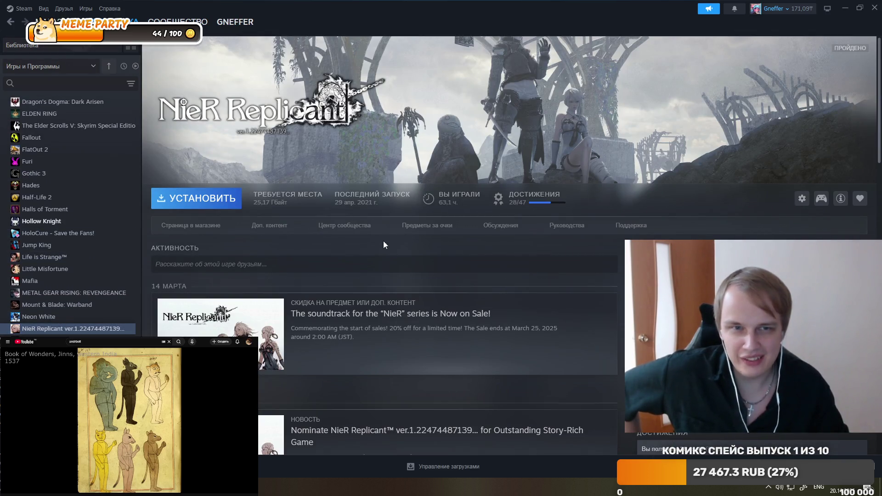
pyautogui.click(874, 7)
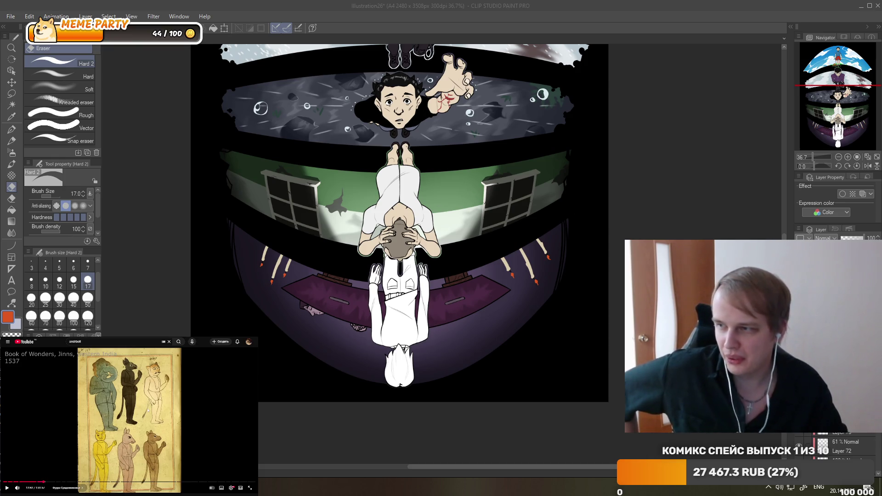
# Resume the video and choose the Blend > Finger tip tool at brush size 17.
pyautogui.click(219, 410)
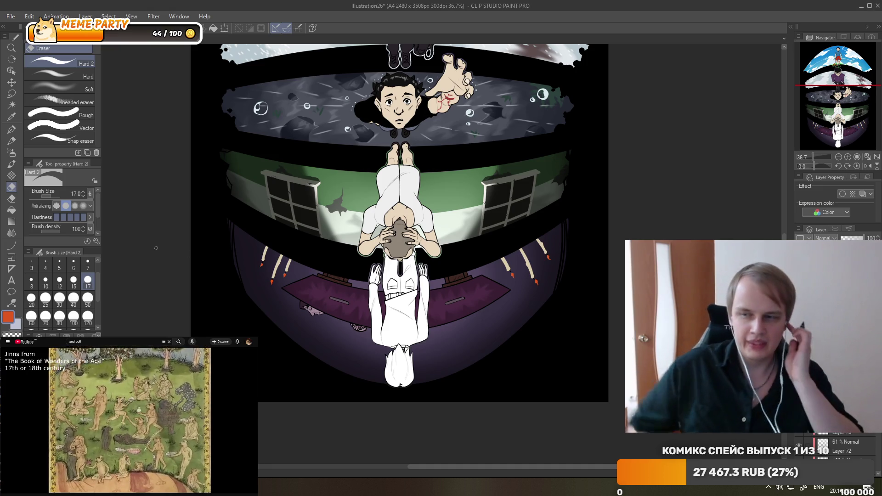
pyautogui.scroll(3, 322, 237)
pyautogui.scroll(3, 329, 232)
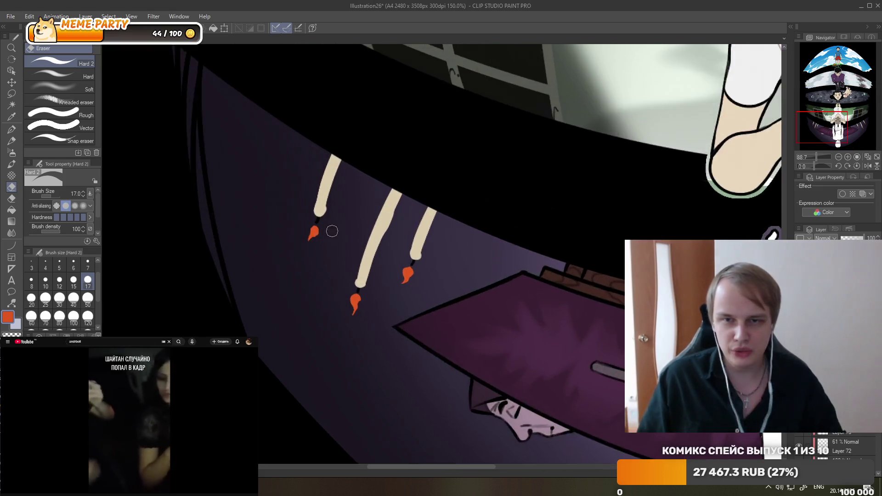
pyautogui.scroll(1, 323, 240)
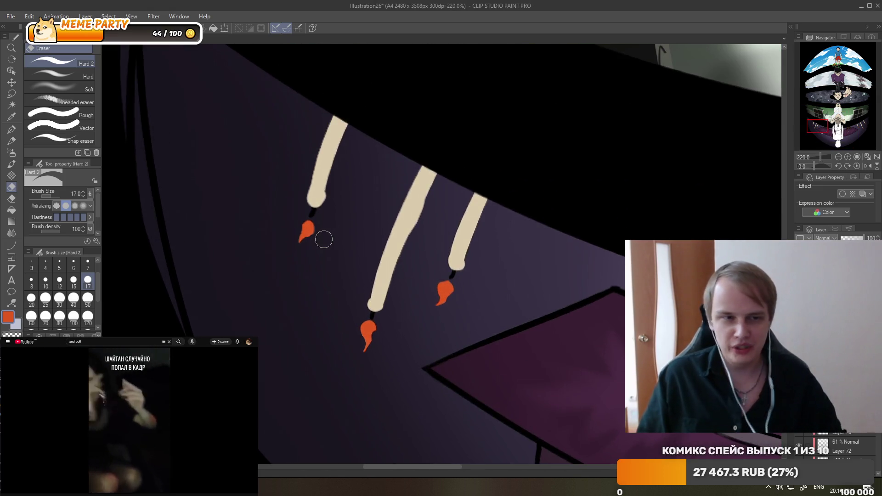
pyautogui.click(15, 232)
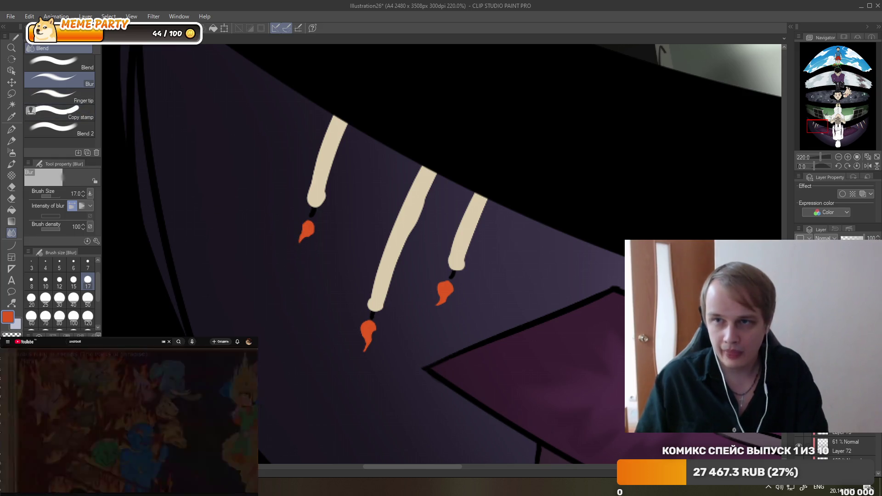
pyautogui.click(60, 96)
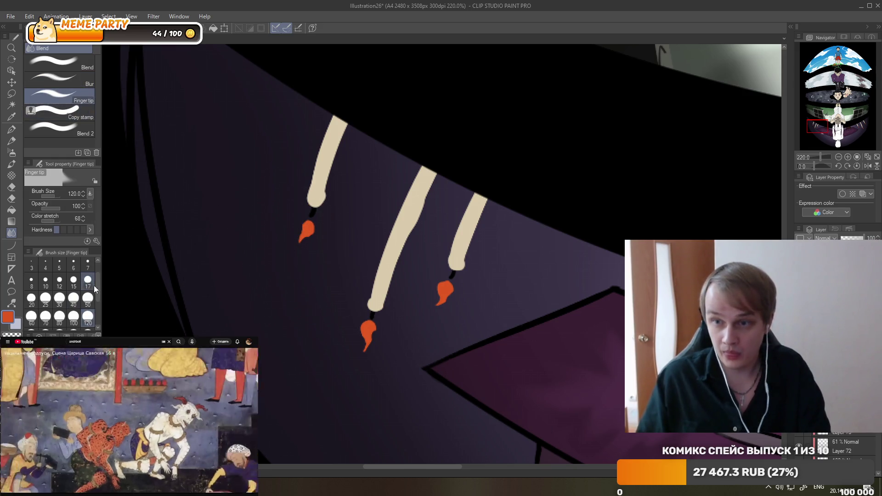
pyautogui.click(93, 284)
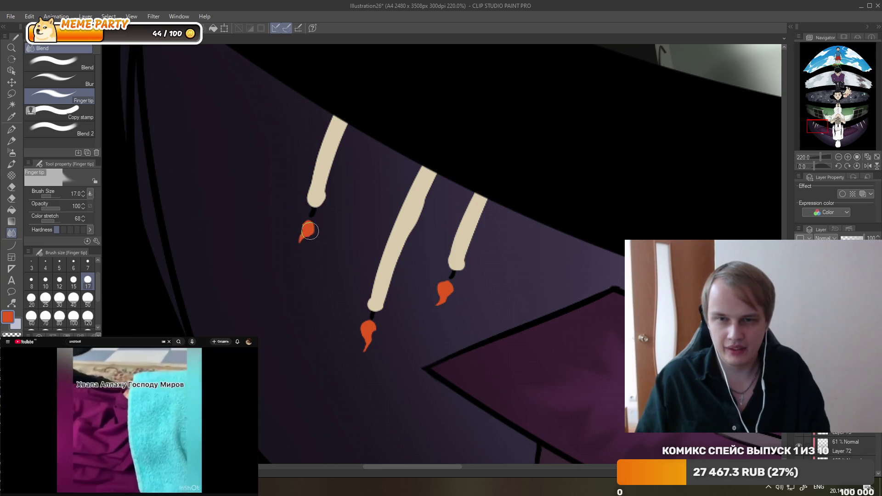
# Smudge the left, lower and middle flame tips into trailing tails.
pyautogui.moveTo(310, 230); pyautogui.dragTo(307, 233)
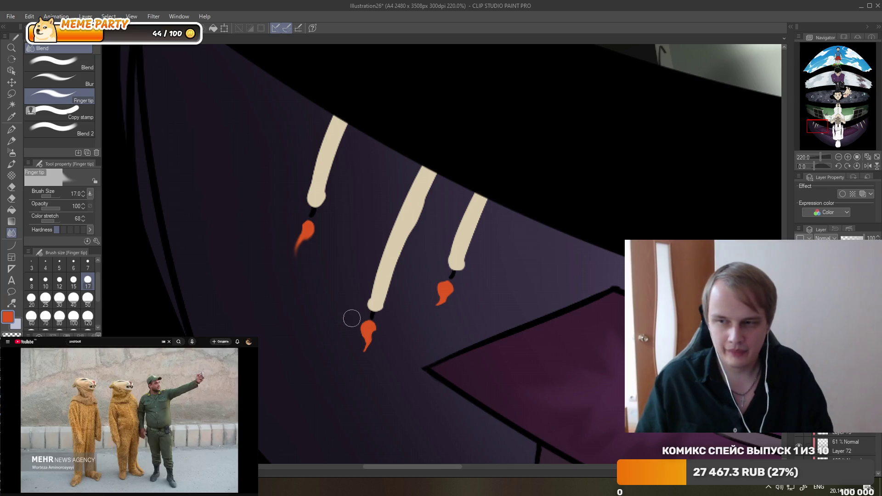
pyautogui.moveTo(364, 342)
pyautogui.mouseDown()
pyautogui.moveTo(351, 354)
pyautogui.moveTo(363, 333)
pyautogui.moveTo(357, 354)
pyautogui.mouseUp()
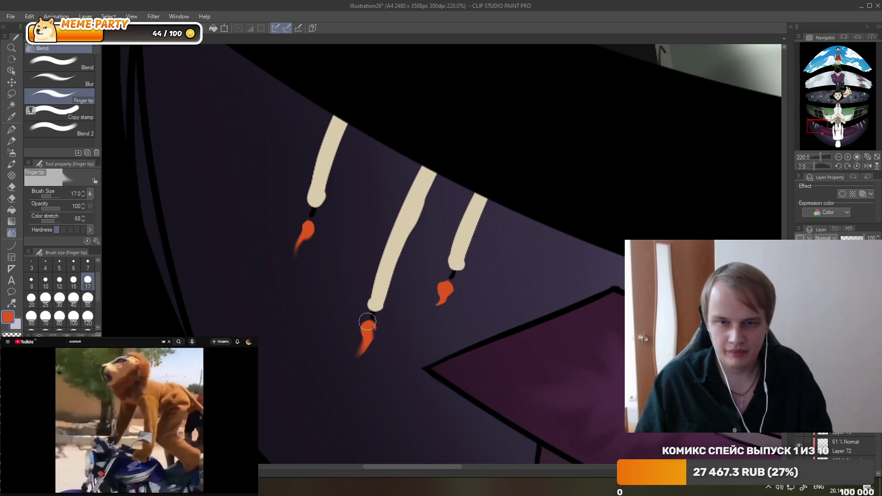
pyautogui.moveTo(441, 293); pyautogui.dragTo(432, 300)
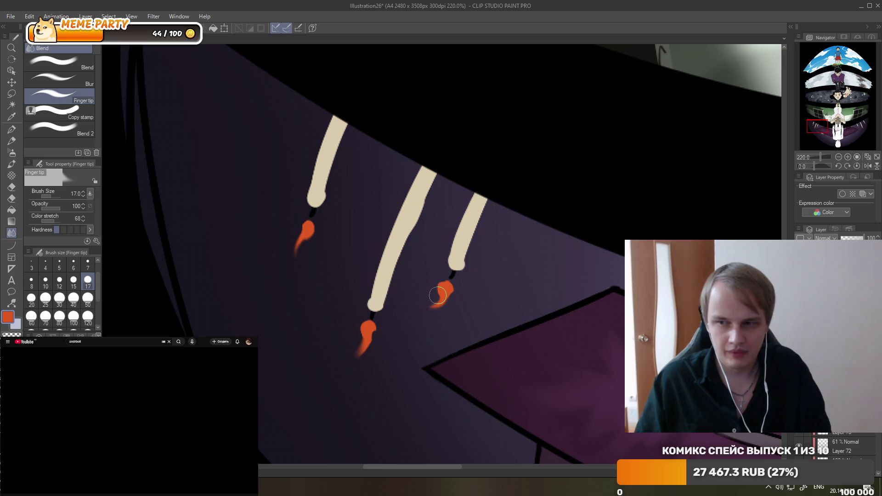
# Smudge the left flame's tip downward and stretch the top flame's tip longer.
pyautogui.scroll(-2, 285, 236)
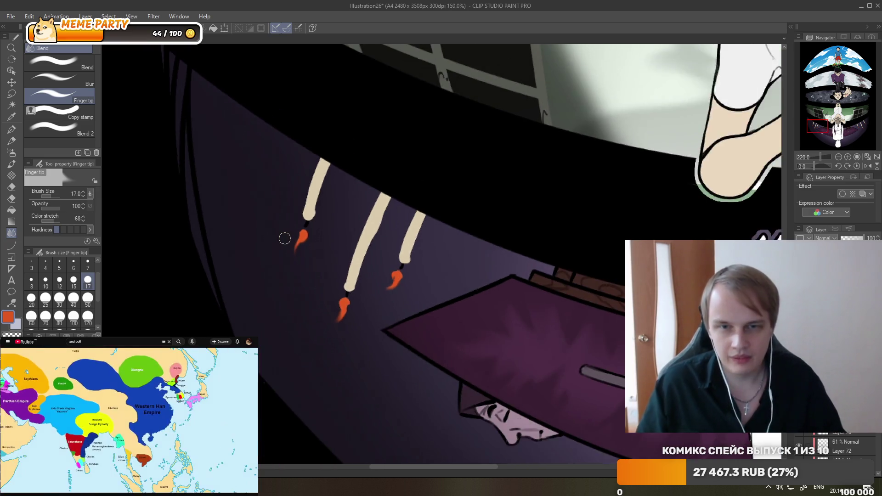
pyautogui.scroll(-3, 277, 218)
pyautogui.scroll(-2, 277, 219)
pyautogui.scroll(3, 617, 239)
pyautogui.scroll(3, 617, 239)
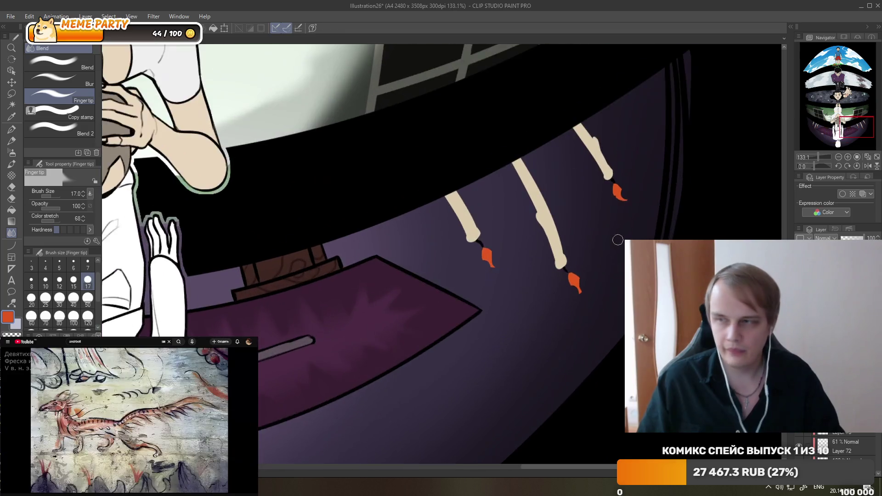
pyautogui.scroll(2, 618, 239)
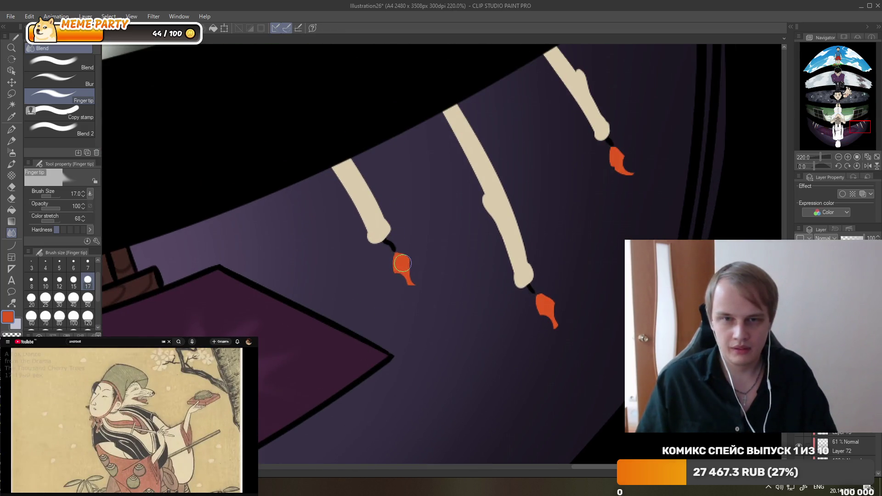
pyautogui.moveTo(404, 265); pyautogui.dragTo(413, 288)
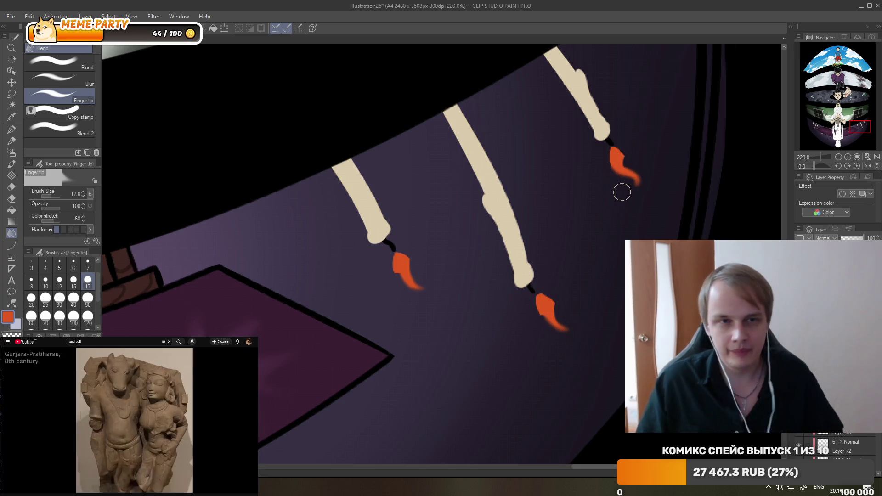
pyautogui.scroll(-3, 619, 186)
pyautogui.scroll(-2, 619, 186)
pyautogui.scroll(2, 643, 167)
pyautogui.scroll(2, 579, 130)
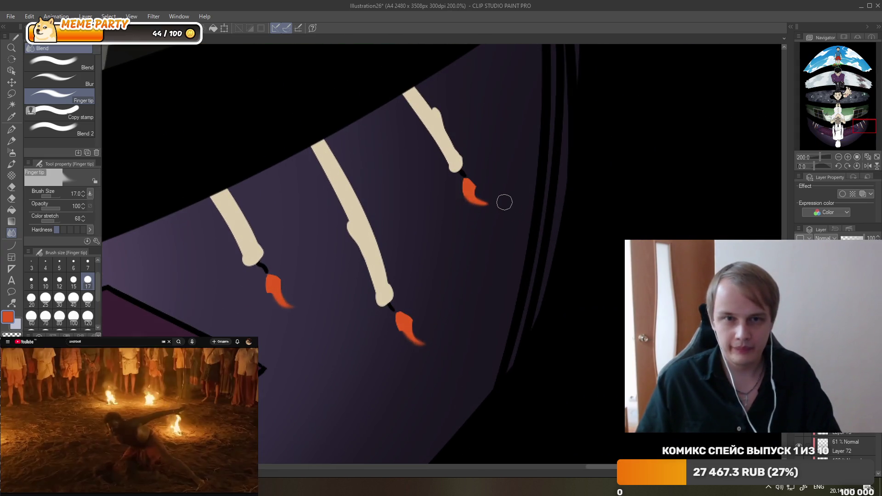
pyautogui.moveTo(489, 211); pyautogui.dragTo(481, 192)
# Smear the right flame's tail further down into a soft wisp.
pyautogui.scroll(1, 478, 193)
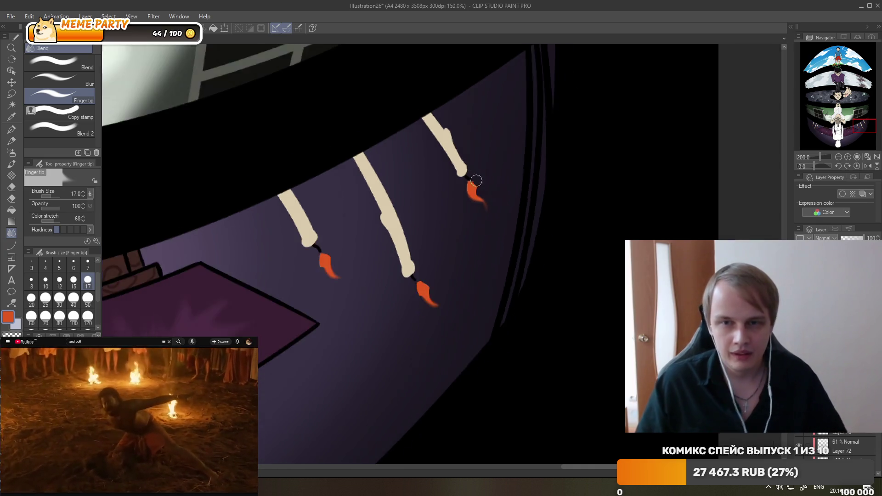
pyautogui.scroll(1, 393, 296)
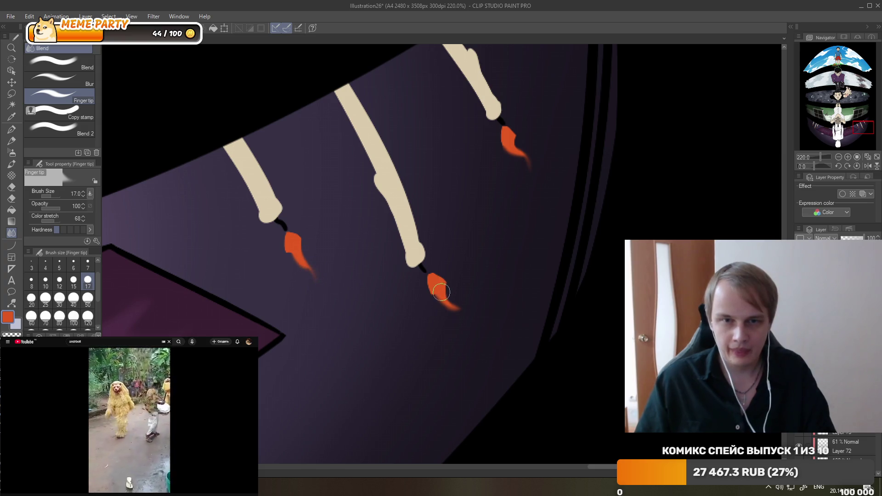
pyautogui.scroll(-4, 453, 285)
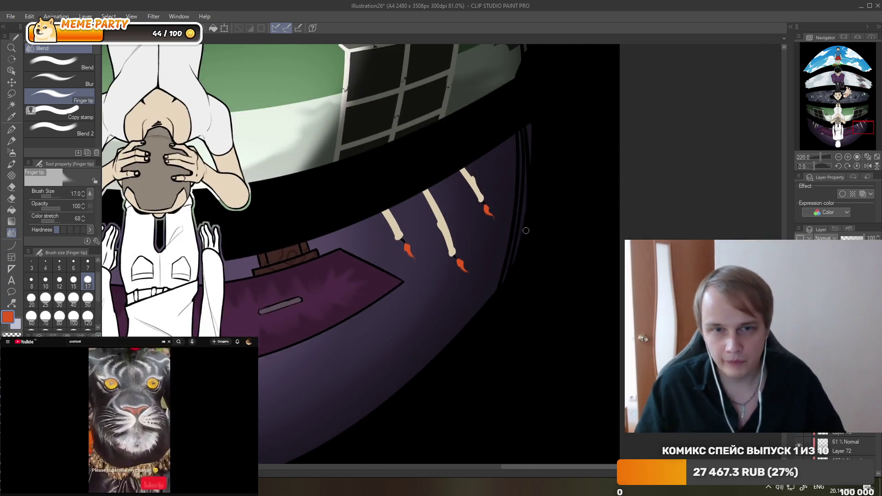
pyautogui.scroll(-3, 505, 227)
pyautogui.scroll(1, 374, 223)
pyautogui.scroll(2, 349, 230)
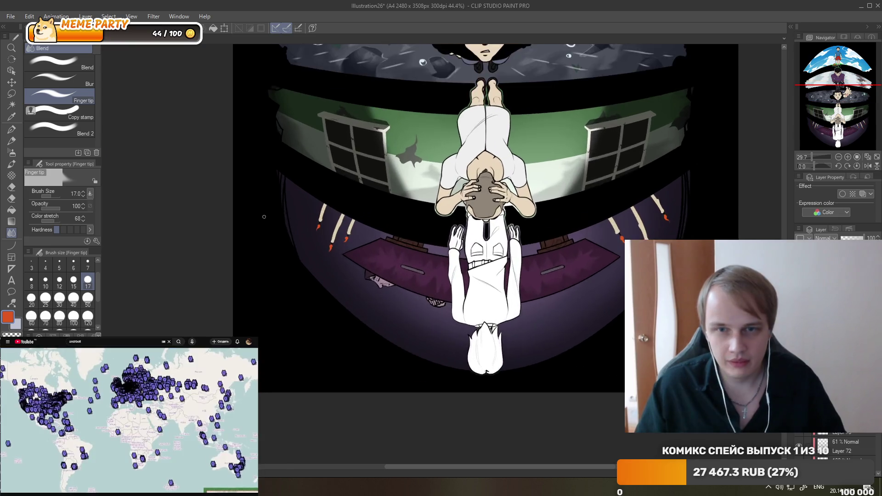
pyautogui.scroll(1, 321, 236)
pyautogui.scroll(1, 303, 241)
pyautogui.scroll(1, 304, 241)
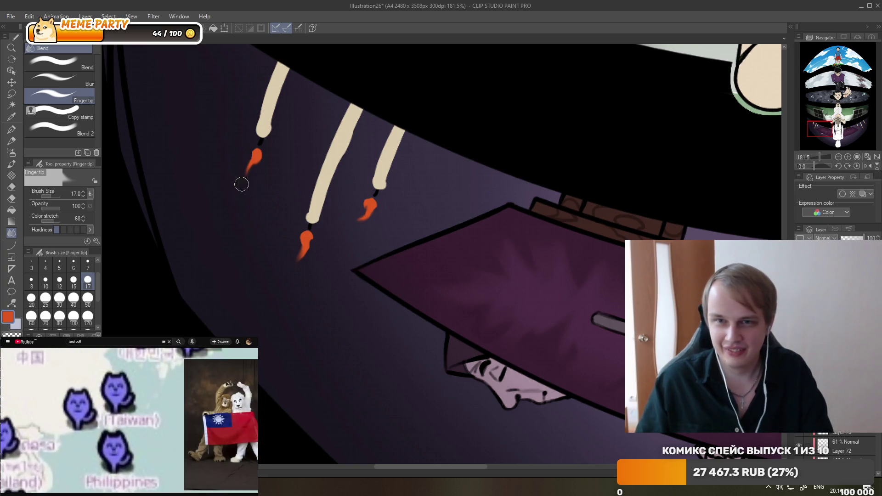
pyautogui.moveTo(367, 208); pyautogui.dragTo(361, 233)
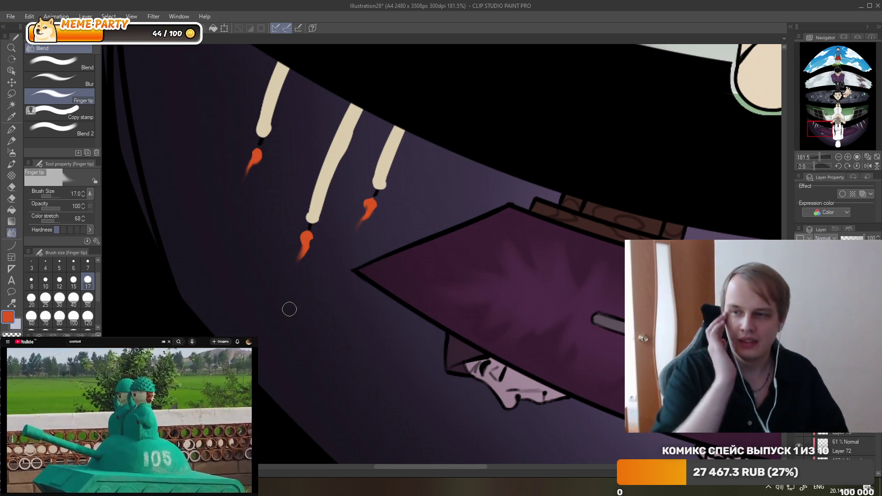
pyautogui.scroll(-3, 289, 309)
pyautogui.scroll(-3, 289, 317)
pyautogui.scroll(-3, 295, 265)
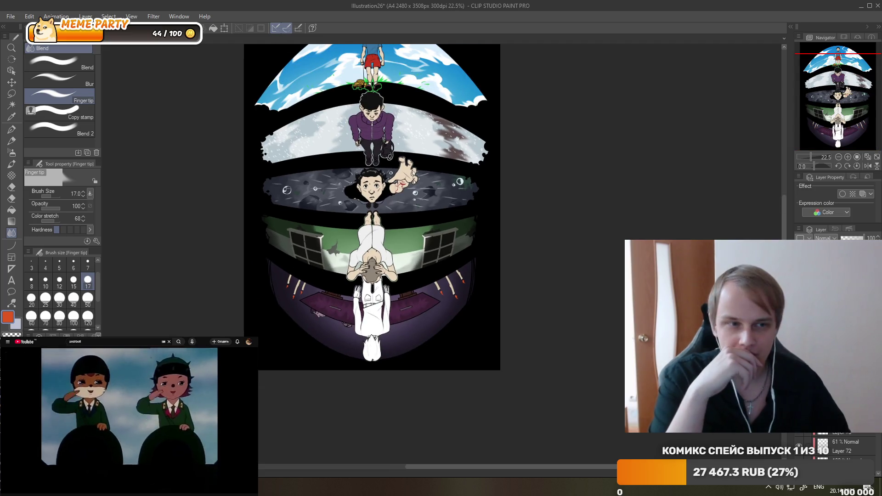
pyautogui.scroll(1, 292, 278)
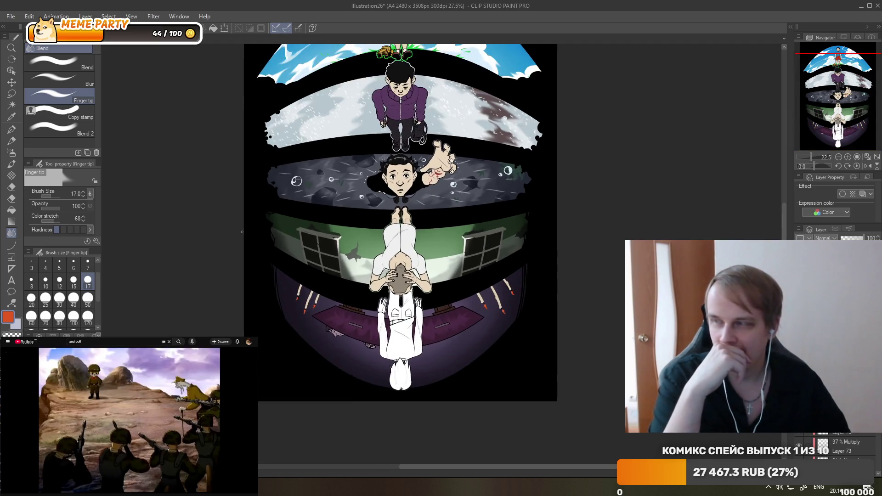
pyautogui.scroll(2, 292, 278)
pyautogui.scroll(2, 291, 278)
pyautogui.scroll(2, 292, 278)
pyautogui.scroll(1, 292, 278)
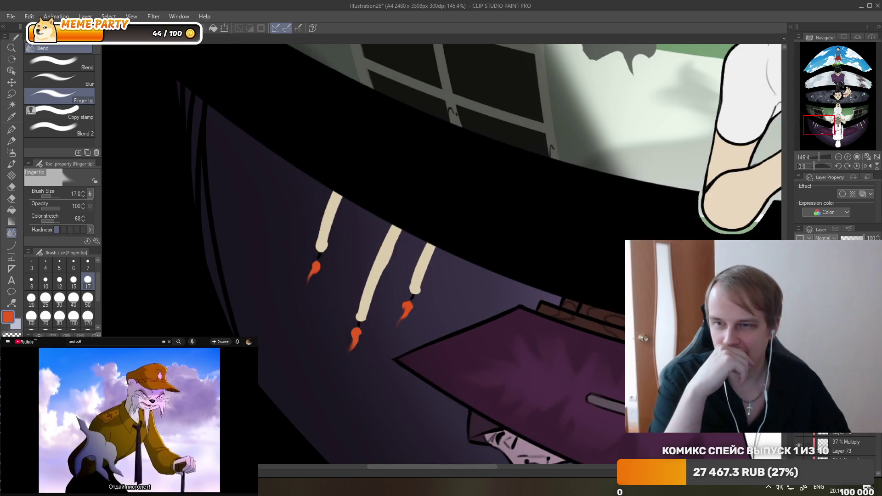
pyautogui.scroll(1, 317, 367)
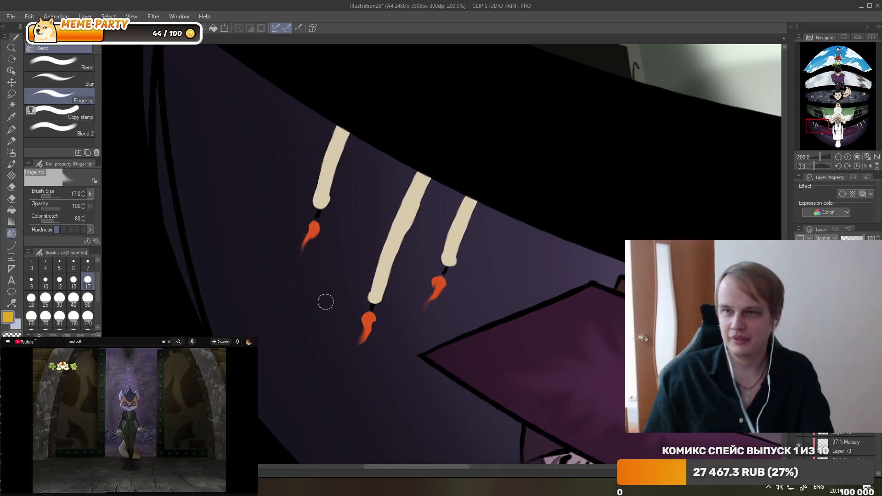
# Dab yellow cores into the left, middle and upper-right flames with the G-pen.
pyautogui.click(12, 130)
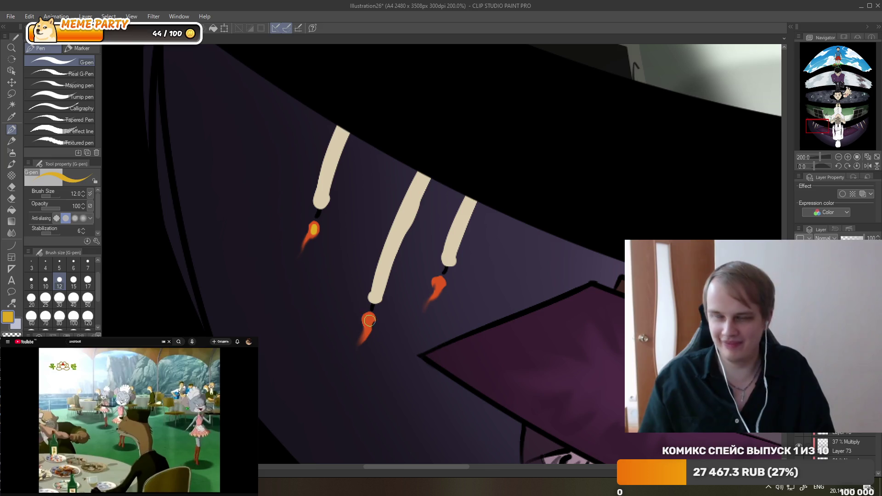
pyautogui.click(440, 283)
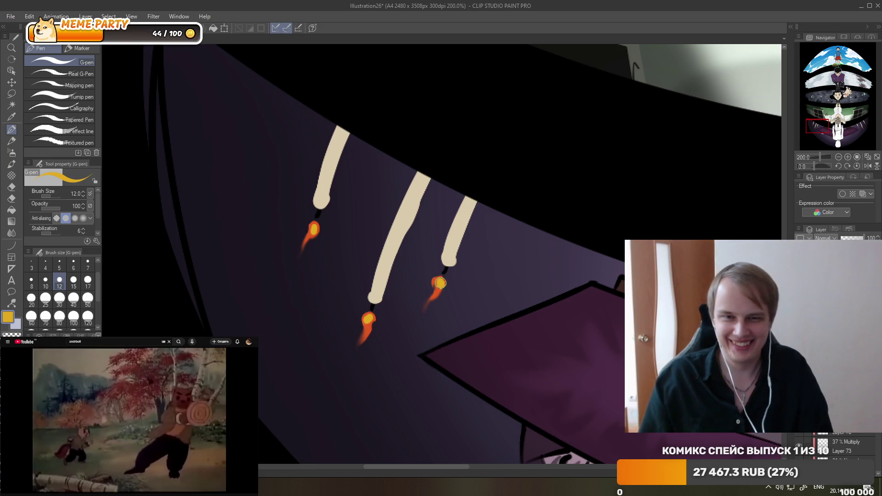
pyautogui.click(12, 233)
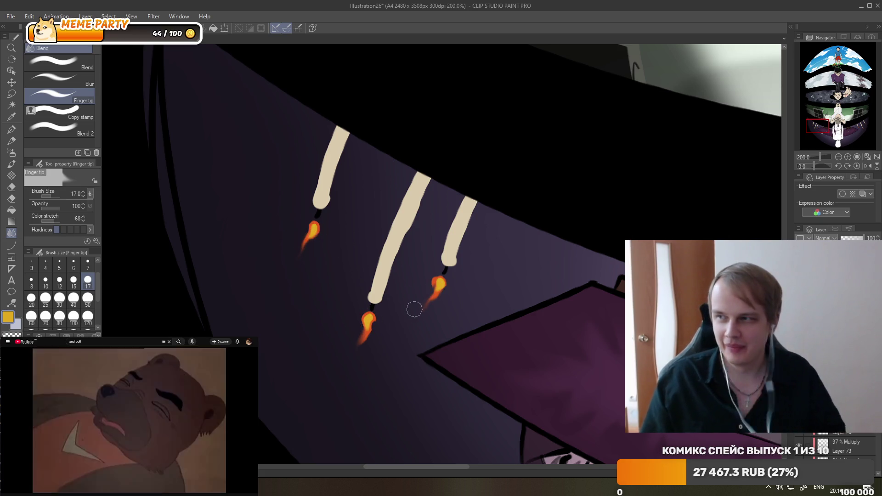
pyautogui.scroll(-3, 188, 245)
pyautogui.scroll(-2, 137, 204)
pyautogui.scroll(4, 557, 220)
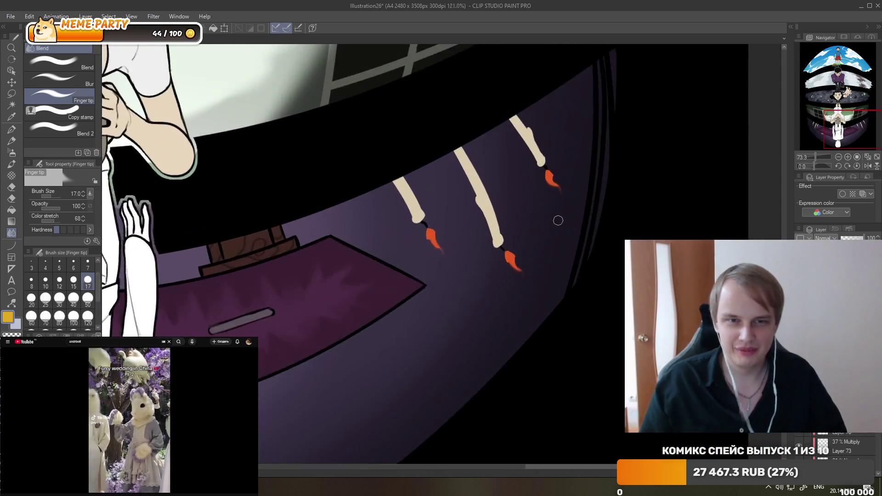
pyautogui.scroll(2, 535, 177)
pyautogui.press('p')
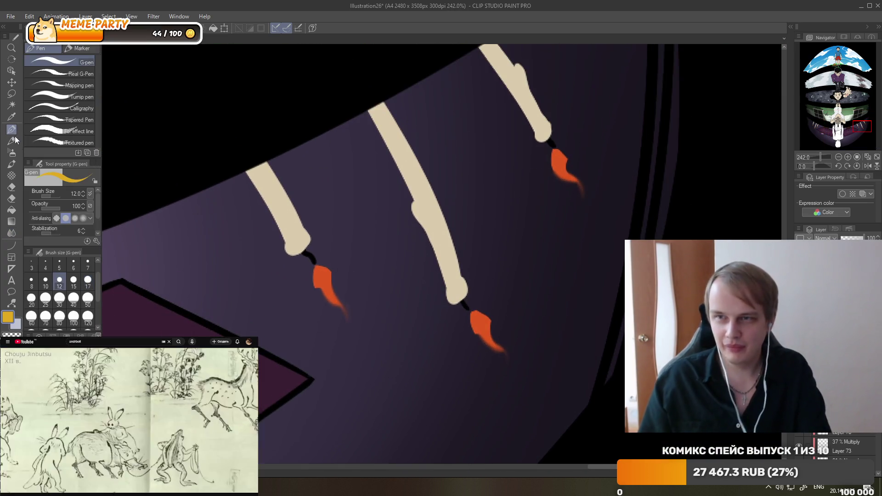
pyautogui.click(479, 322)
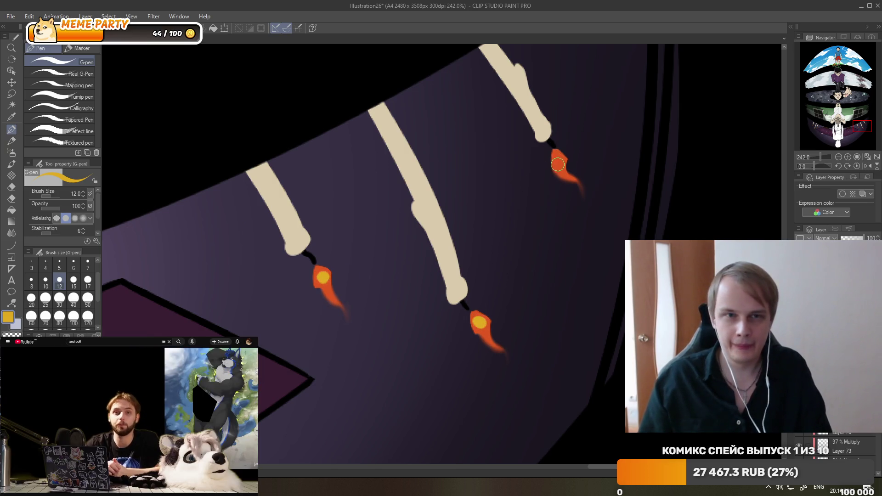
pyautogui.click(558, 162)
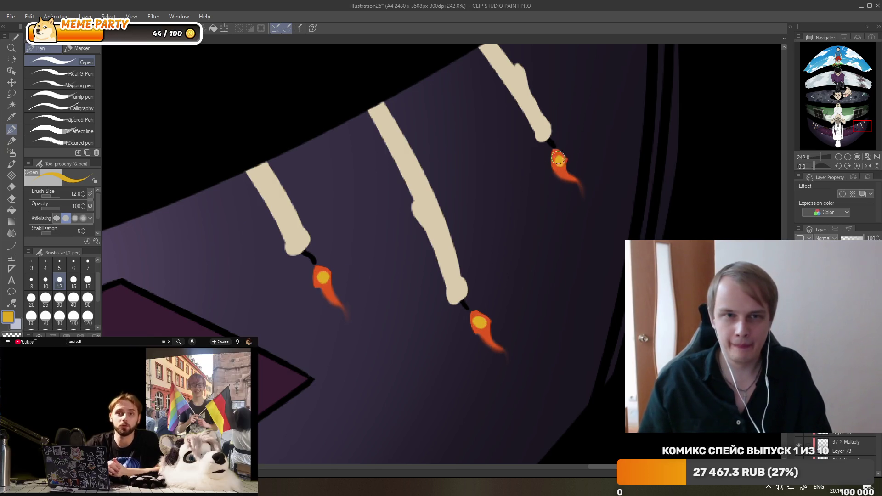
# Blend the left flame's yellow core into the orange with Finger tip, then zoom out.
pyautogui.click(17, 235)
pyautogui.moveTo(322, 276); pyautogui.dragTo(324, 280)
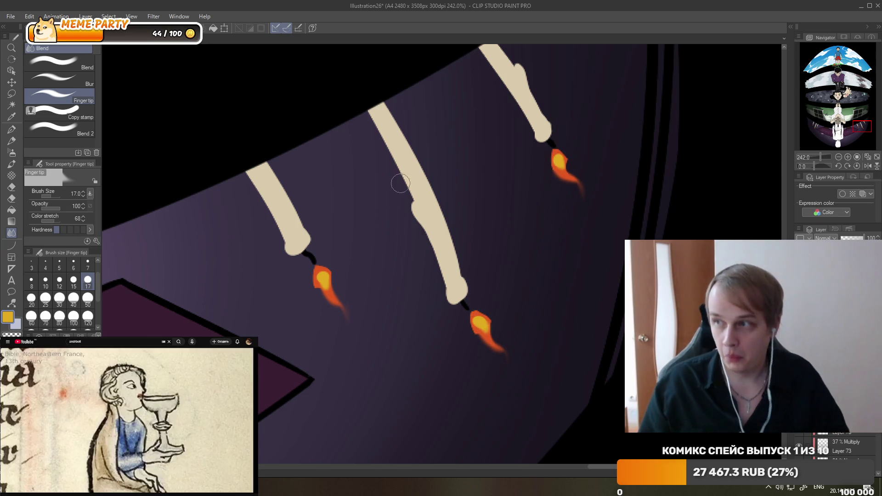
pyautogui.hotkey('ctrl', '-')
pyautogui.hotkey('ctrl', '-')
pyautogui.scroll(-5, 531, 255)
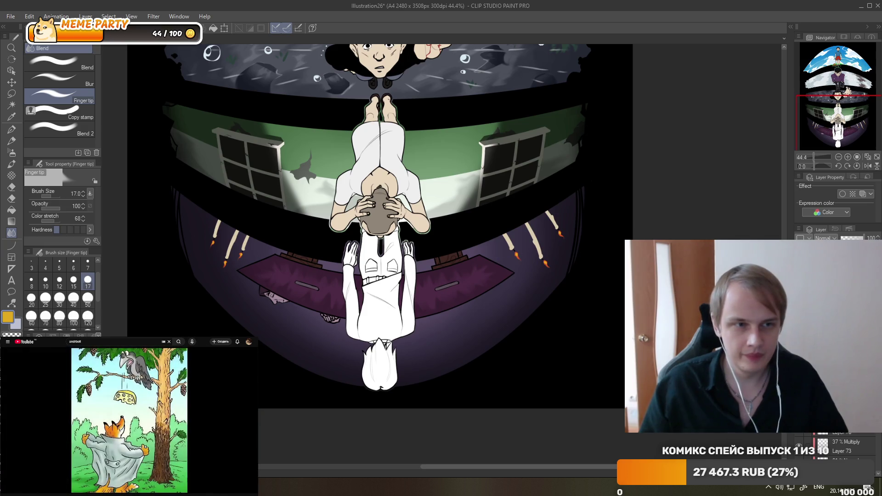
# Shift the layer's hue to 4 in Hue/Saturation/Luminosity and apply it.
pyautogui.scroll(-1, 441, 189)
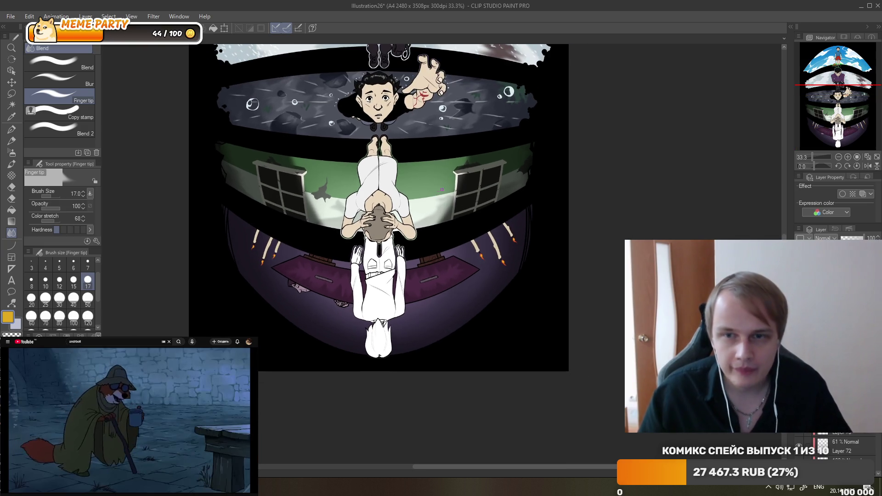
pyautogui.click(29, 17)
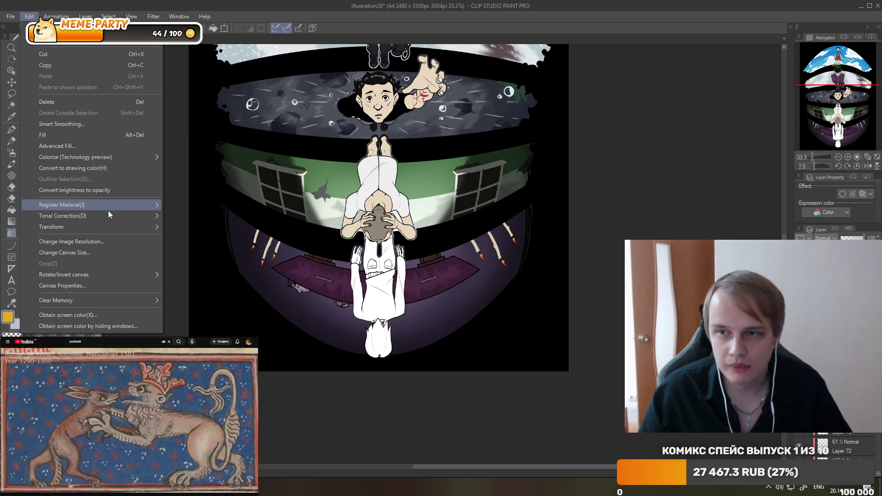
pyautogui.moveTo(138, 215)
pyautogui.click(198, 229)
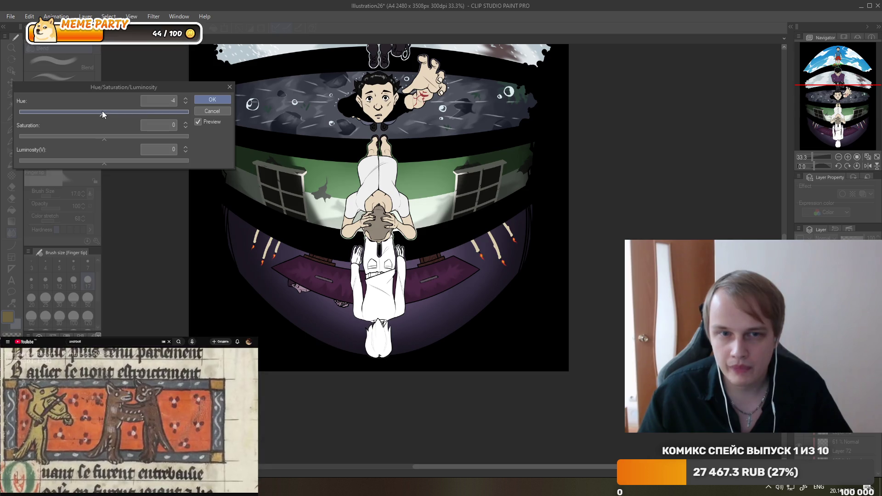
pyautogui.moveTo(109, 111); pyautogui.dragTo(106, 111)
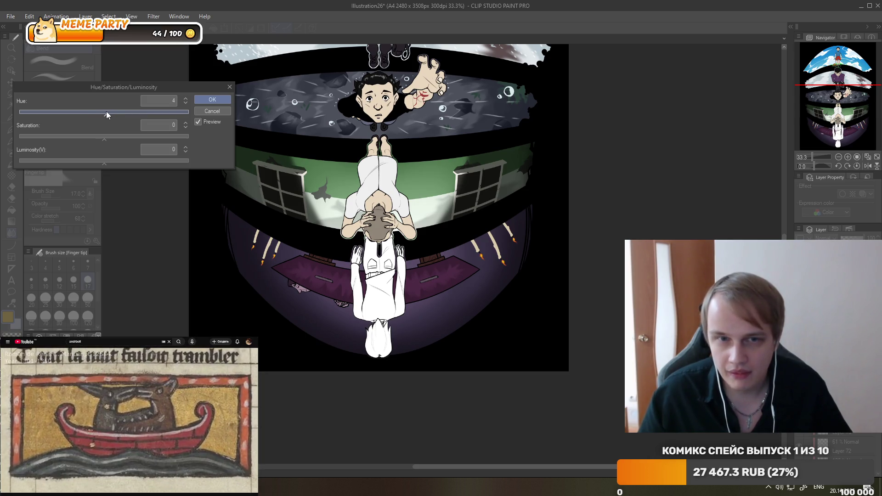
pyautogui.click(225, 103)
pyautogui.scroll(1, 341, 179)
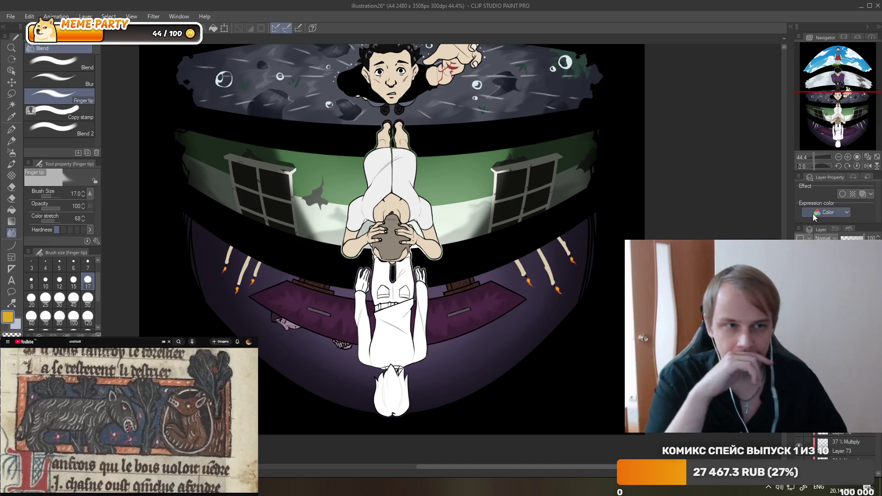
# Set the layer to Add (Glow) blending and apply a Gaussian blur of strength 36.08.
pyautogui.click(824, 238)
pyautogui.click(827, 432)
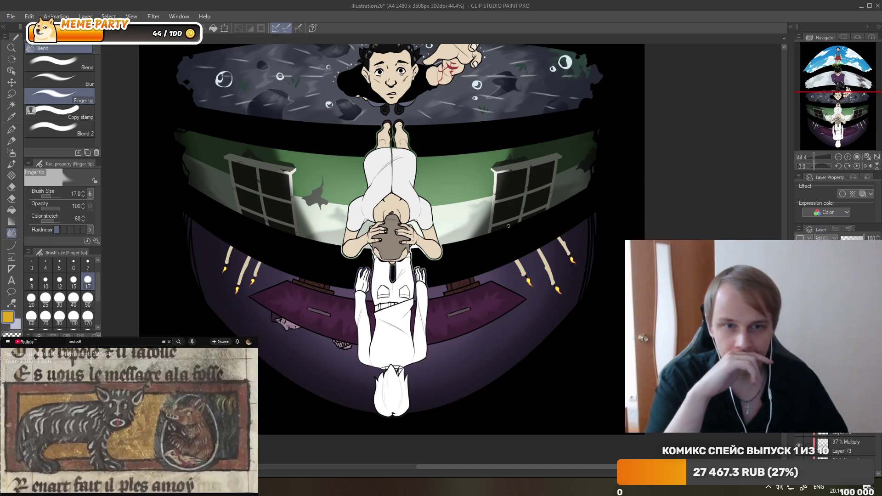
pyautogui.click(153, 17)
pyautogui.moveTo(174, 28)
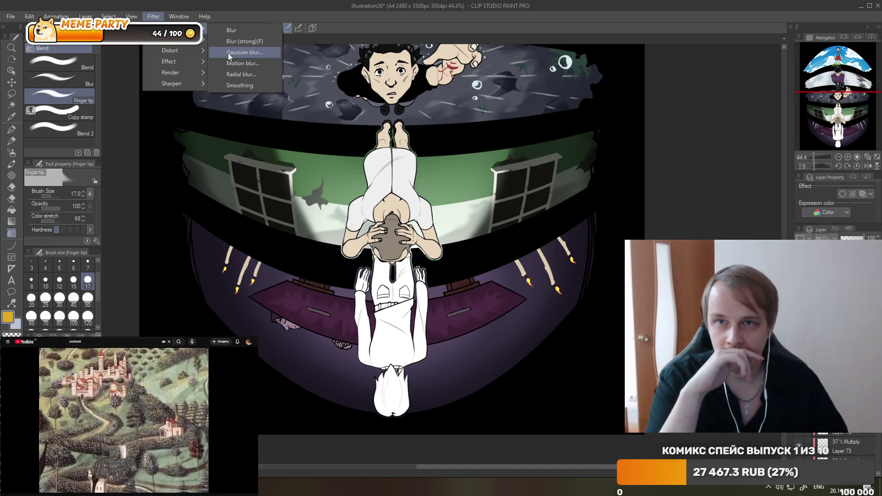
pyautogui.click(244, 52)
pyautogui.moveTo(179, 78); pyautogui.dragTo(195, 78)
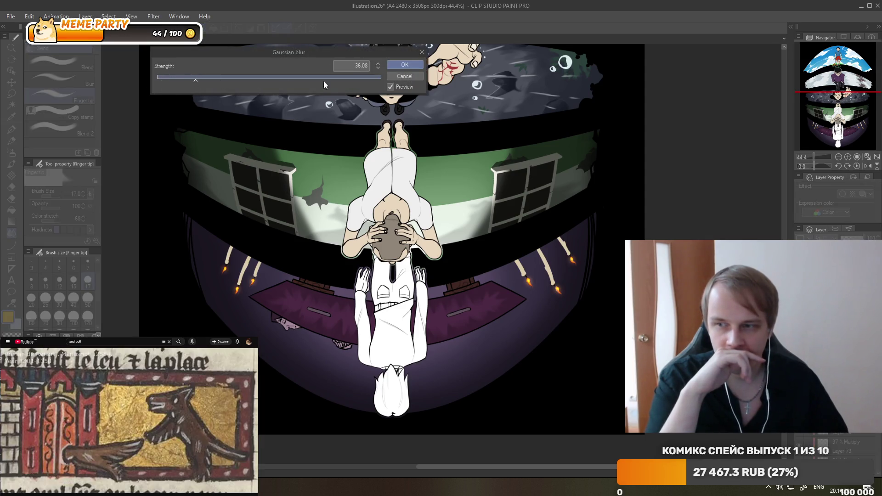
pyautogui.click(396, 65)
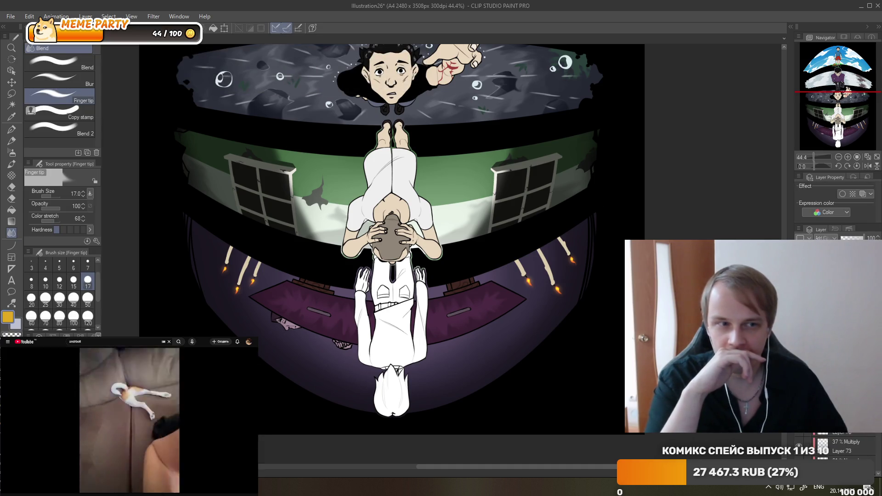
# Set the layer opacity to 43%.
pyautogui.click(849, 239)
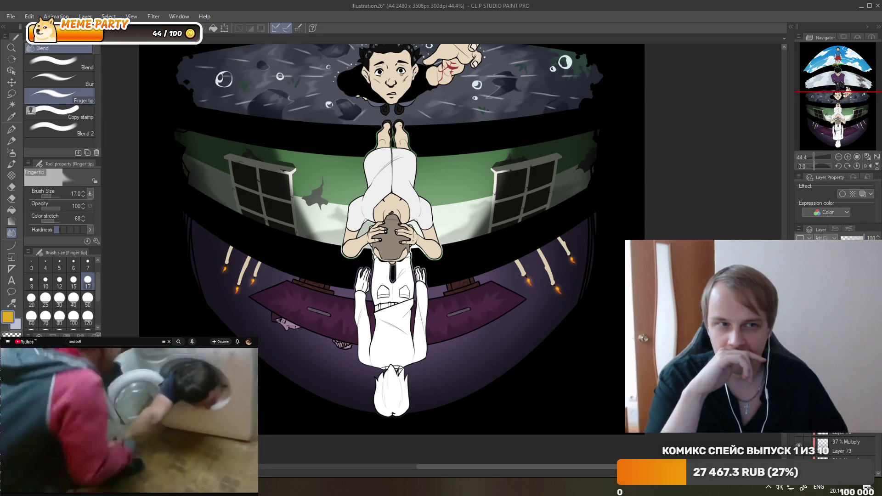
pyautogui.click(850, 238)
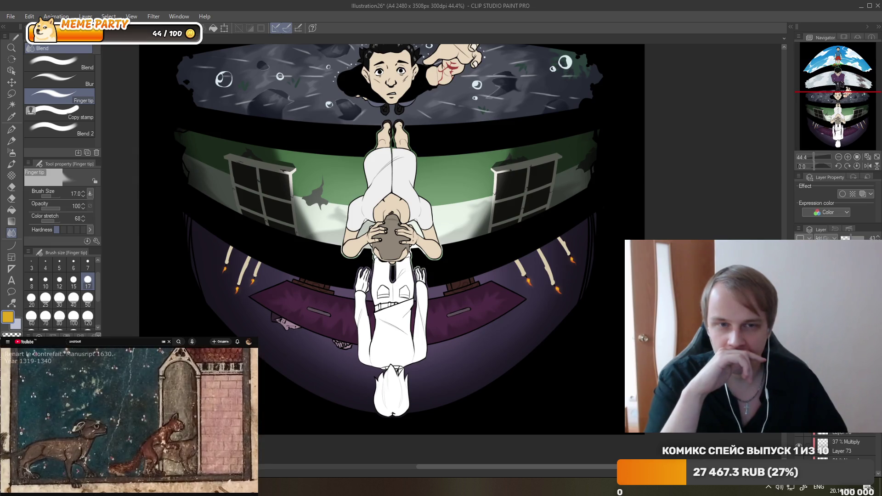
pyautogui.scroll(-1, 519, 252)
pyautogui.scroll(-1, 519, 253)
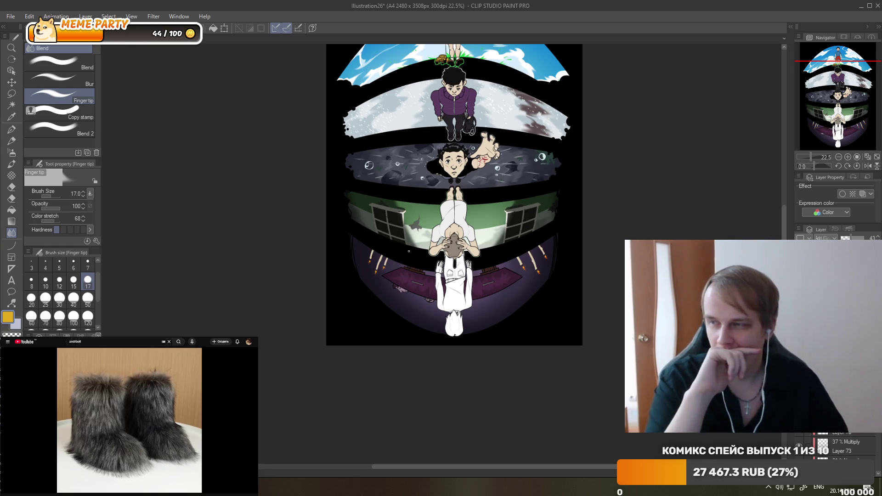
pyautogui.scroll(1, 408, 251)
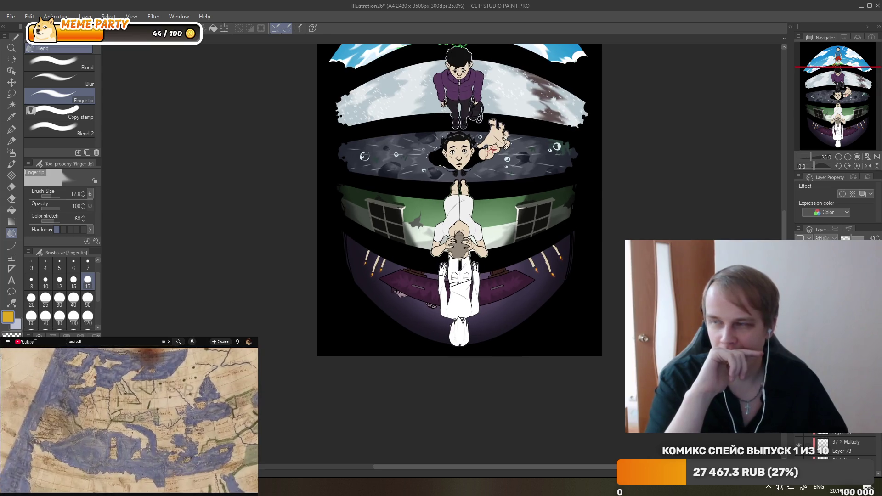
pyautogui.scroll(1, 409, 250)
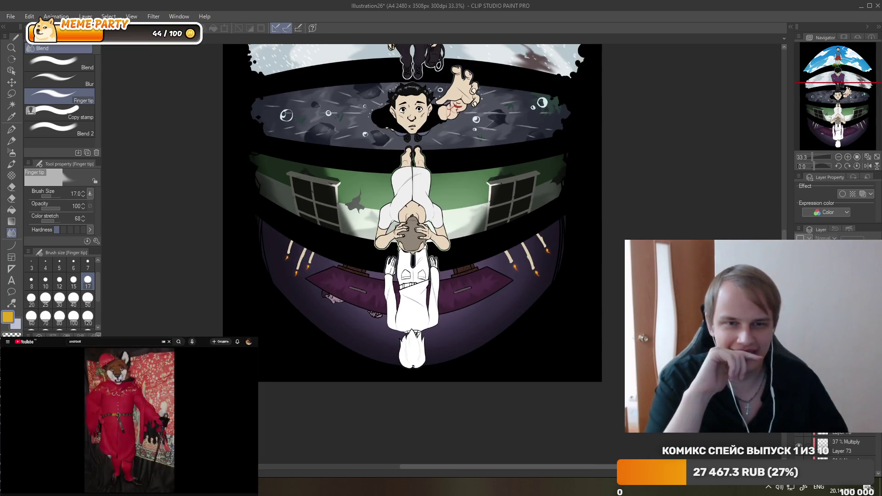
pyautogui.scroll(-2, 836, 445)
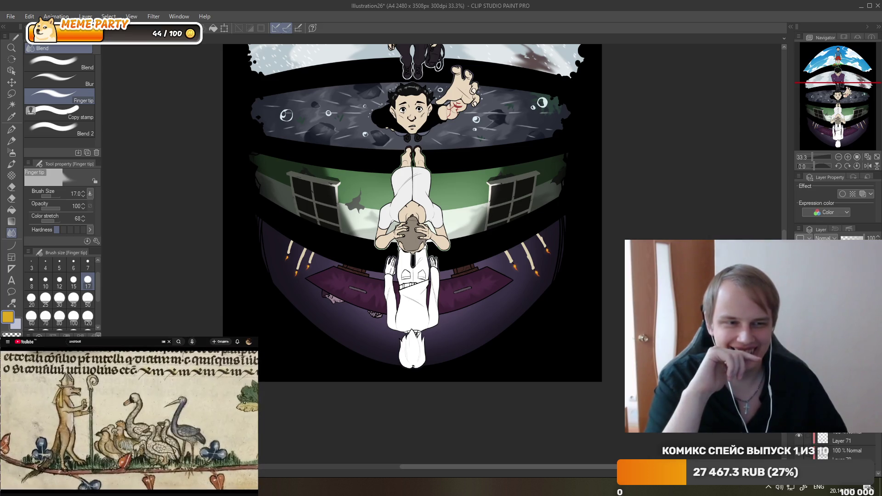
pyautogui.scroll(3, 836, 446)
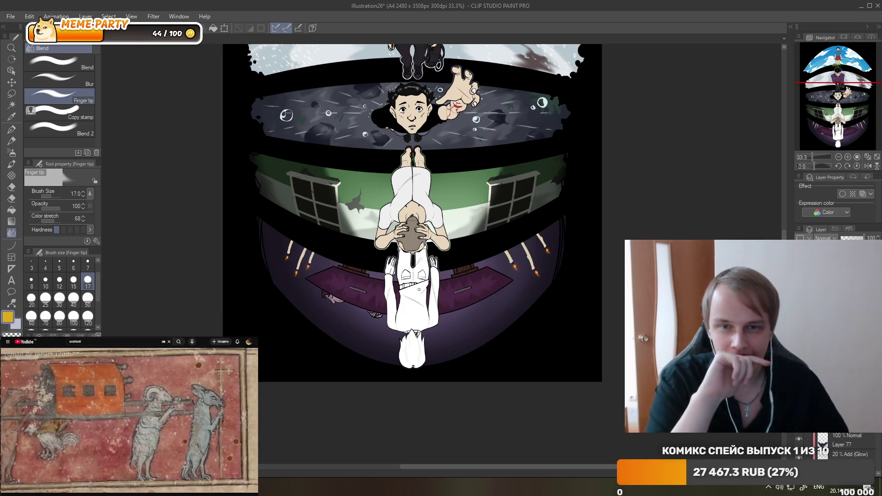
pyautogui.scroll(-1, 412, 276)
pyautogui.scroll(-1, 412, 276)
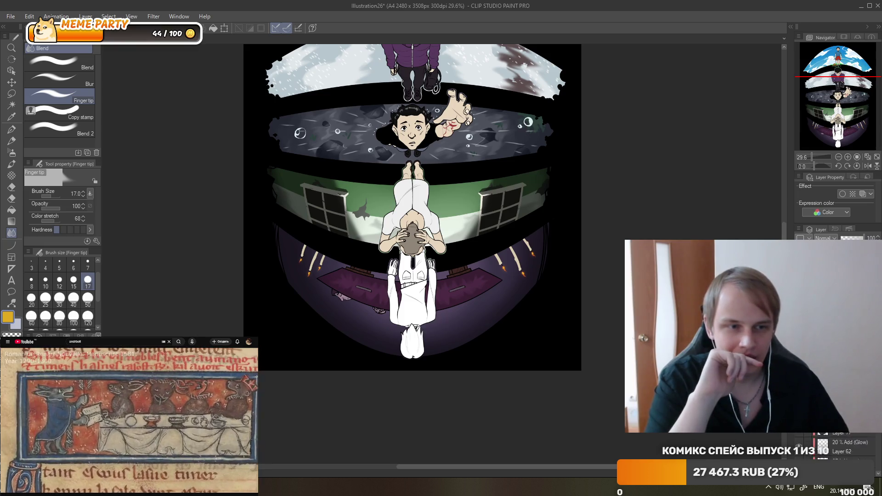
pyautogui.scroll(-2, 836, 446)
pyautogui.scroll(-2, 836, 446)
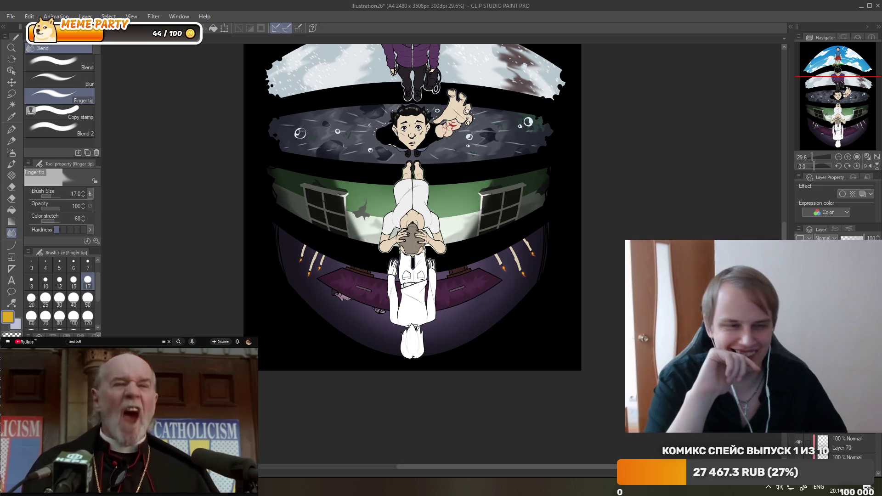
pyautogui.scroll(-1, 845, 445)
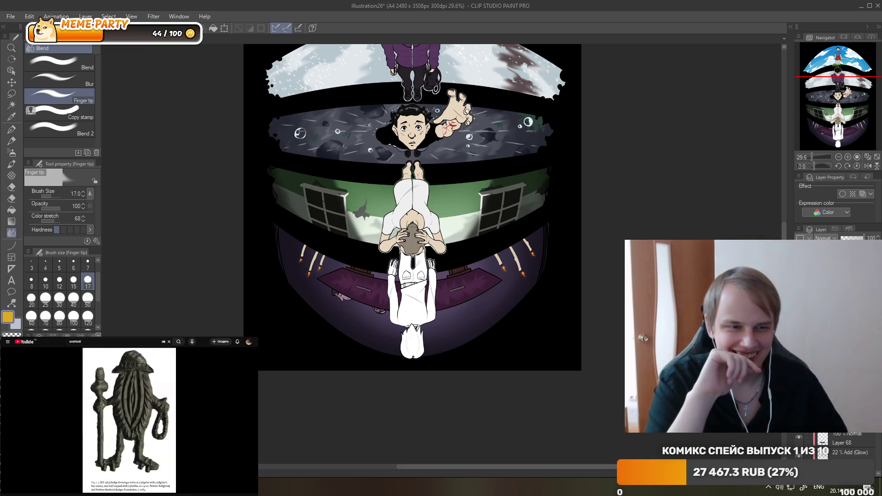
pyautogui.scroll(-4, 845, 445)
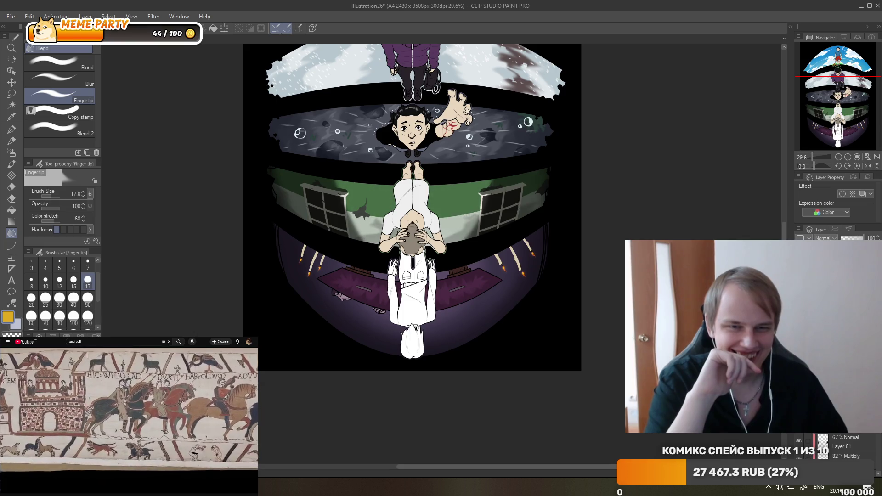
pyautogui.scroll(-3, 845, 446)
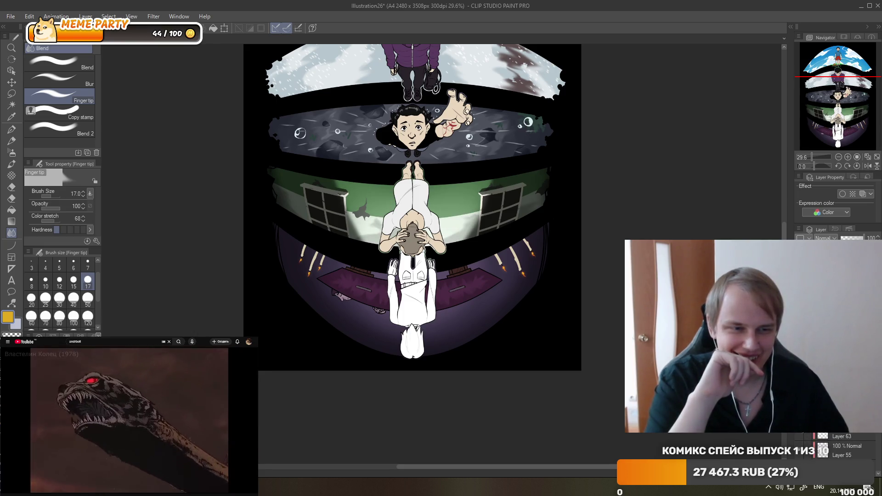
pyautogui.scroll(2, 845, 445)
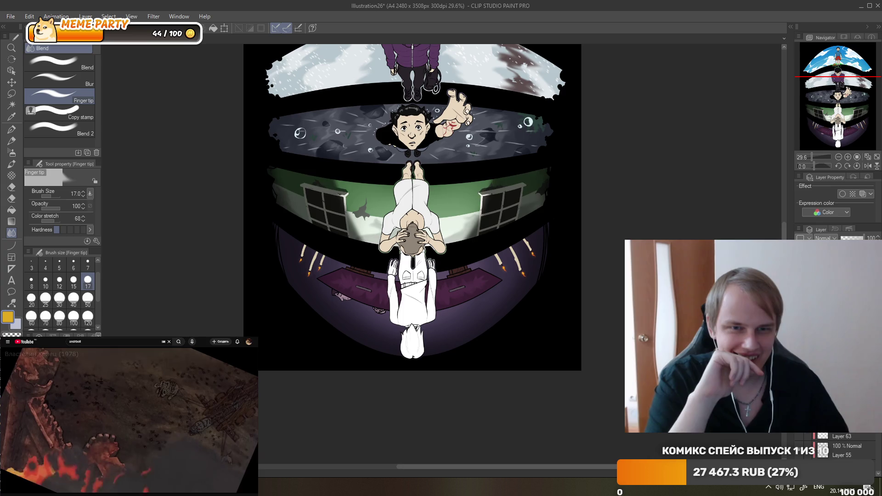
pyautogui.scroll(1, 845, 446)
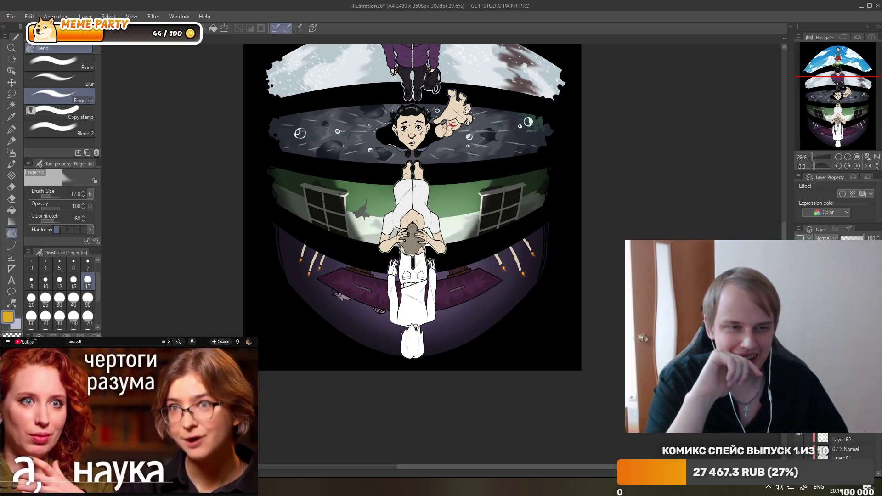
pyautogui.scroll(1, 845, 446)
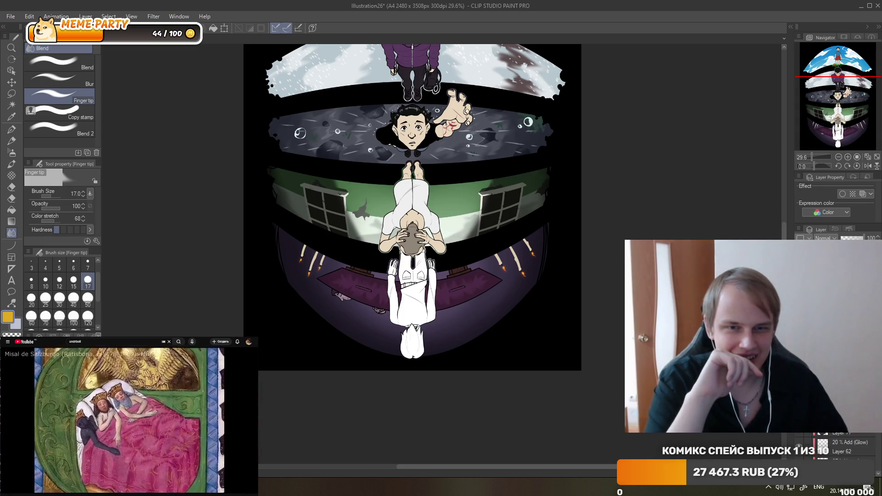
pyautogui.scroll(1, 846, 445)
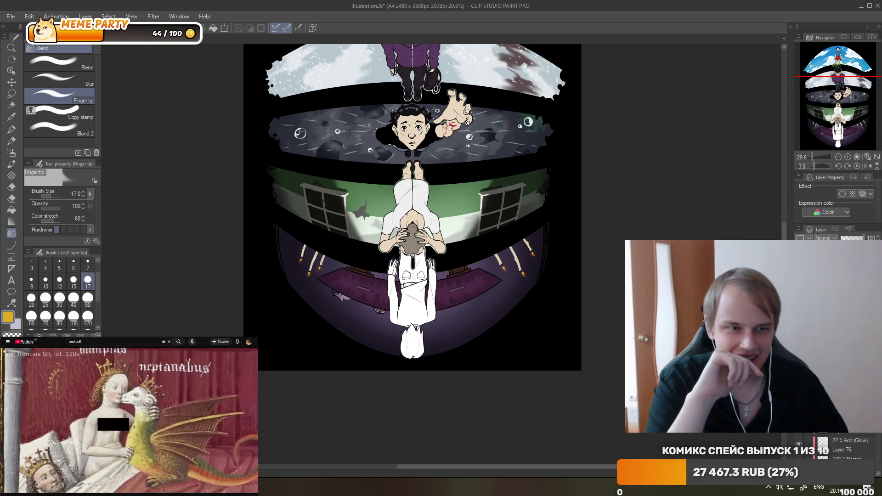
pyautogui.scroll(1, 845, 447)
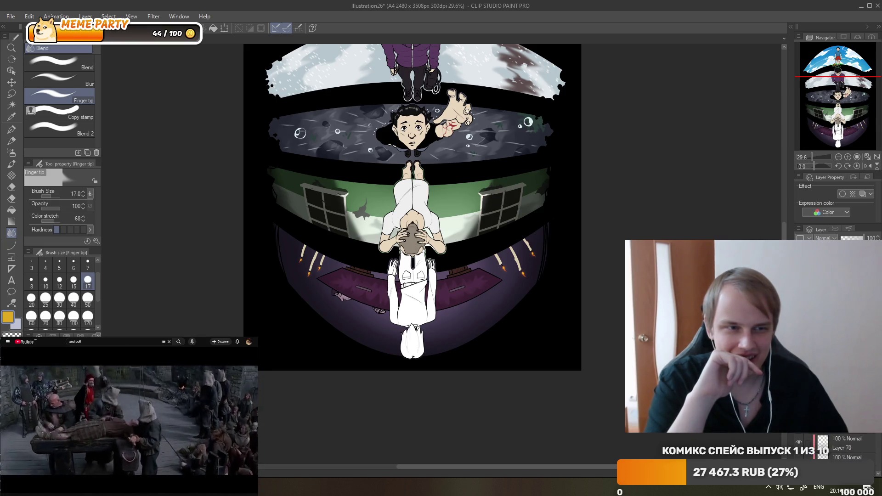
pyautogui.scroll(1, 845, 445)
pyautogui.click(800, 447)
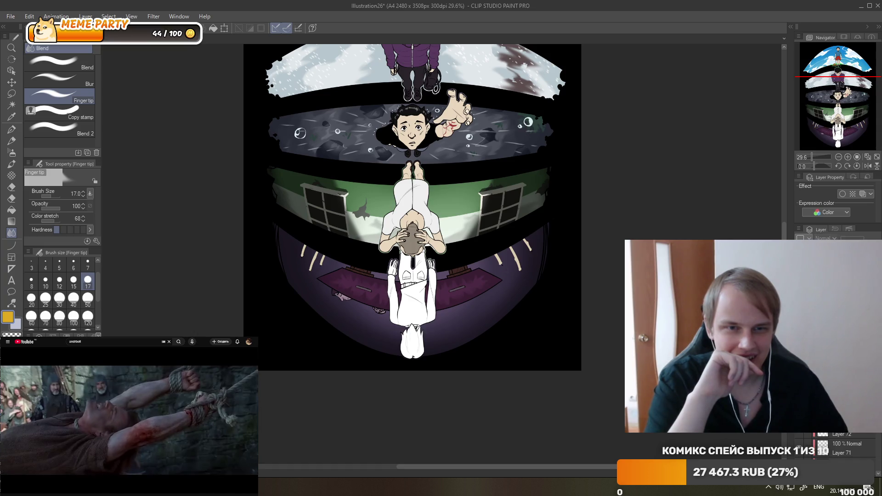
pyautogui.scroll(1, 845, 446)
pyautogui.click(800, 450)
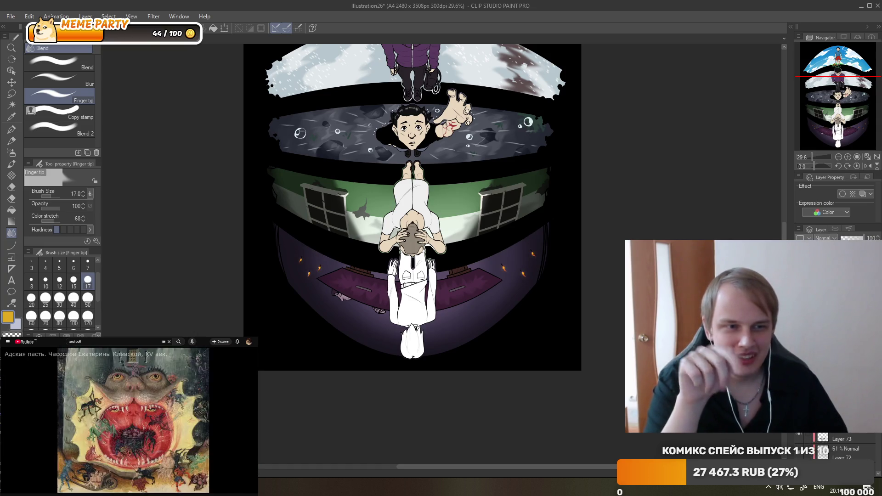
pyautogui.click(800, 450)
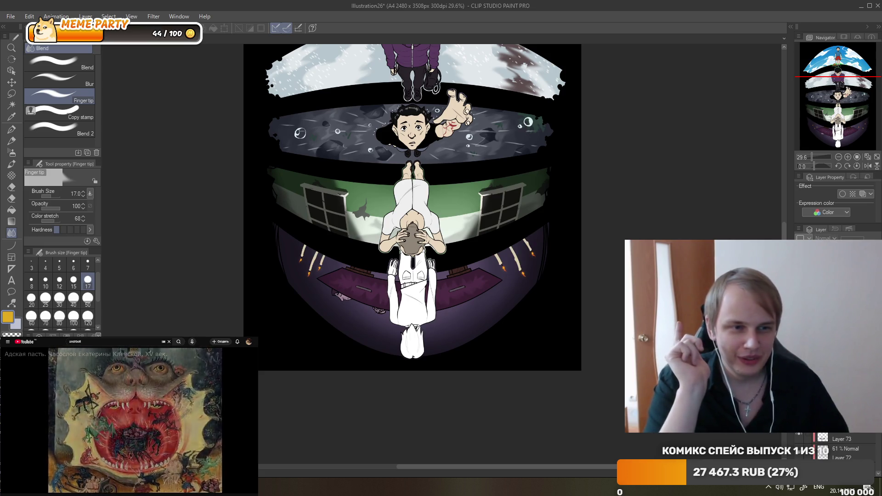
pyautogui.scroll(2, 398, 256)
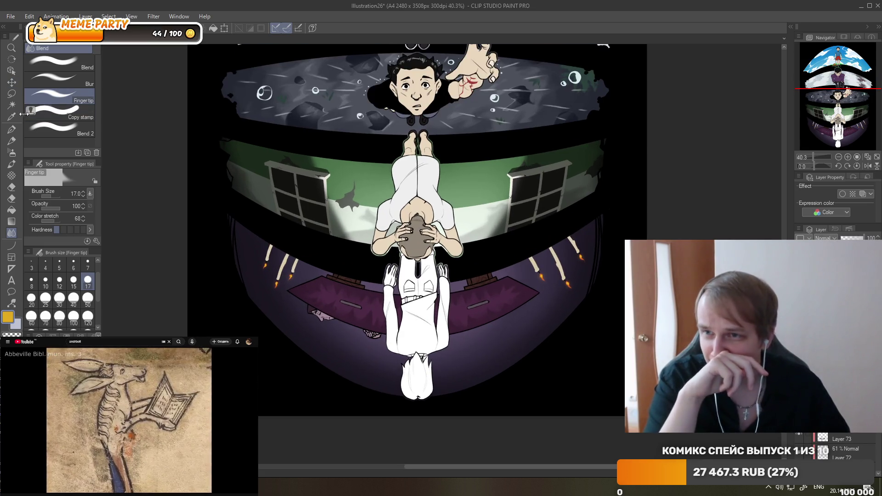
# Select the black background area and invert the selection to exclude it.
pyautogui.click(12, 105)
pyautogui.click(365, 407)
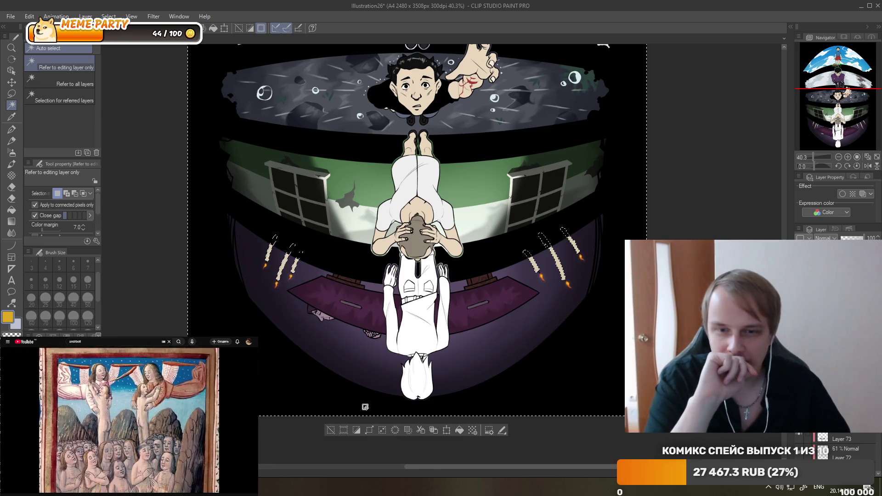
pyautogui.click(360, 430)
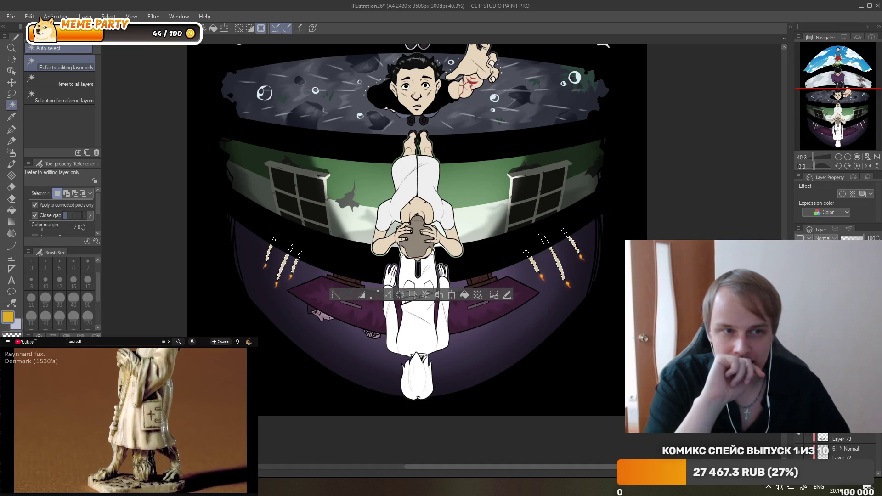
pyautogui.scroll(1, 312, 226)
pyautogui.scroll(1, 312, 225)
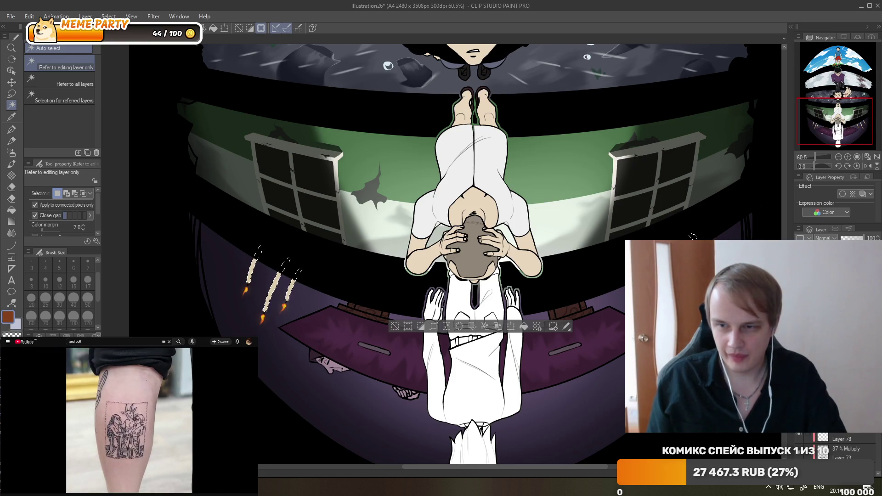
# Pick the Airbrush (Soft), deselect, and change the layer blending from Darken to Multiply.
pyautogui.click(11, 153)
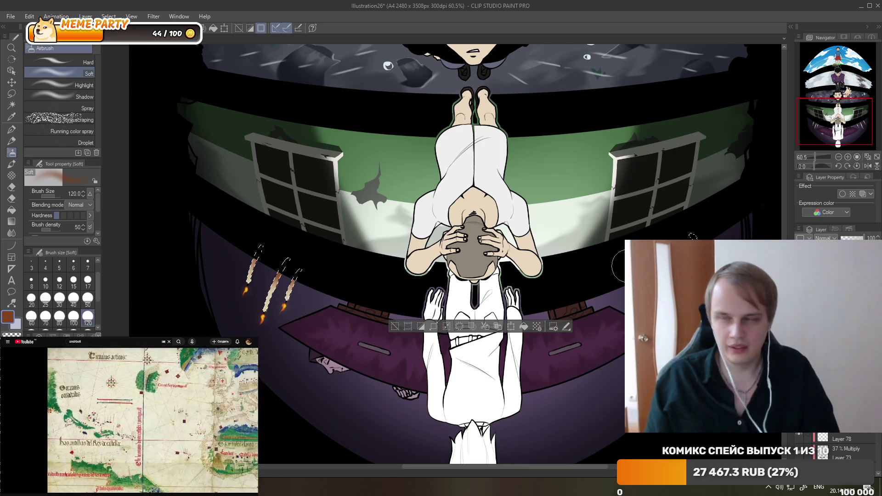
pyautogui.click(396, 326)
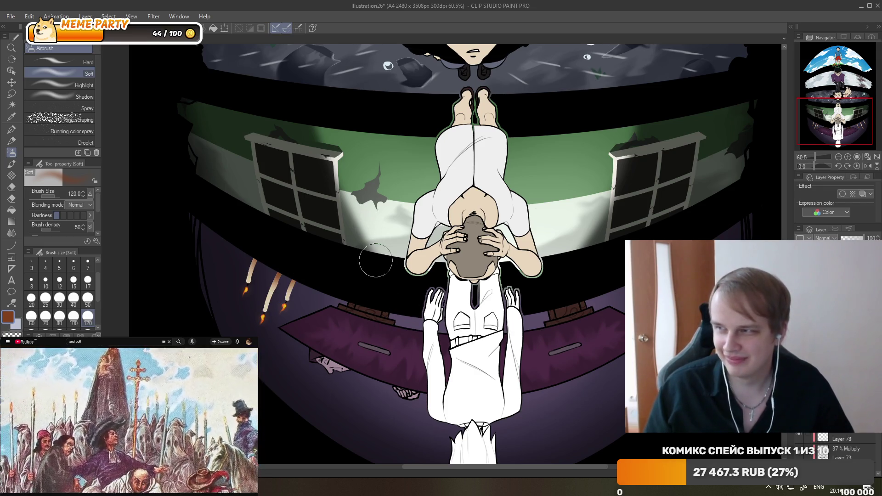
pyautogui.scroll(-2, 367, 240)
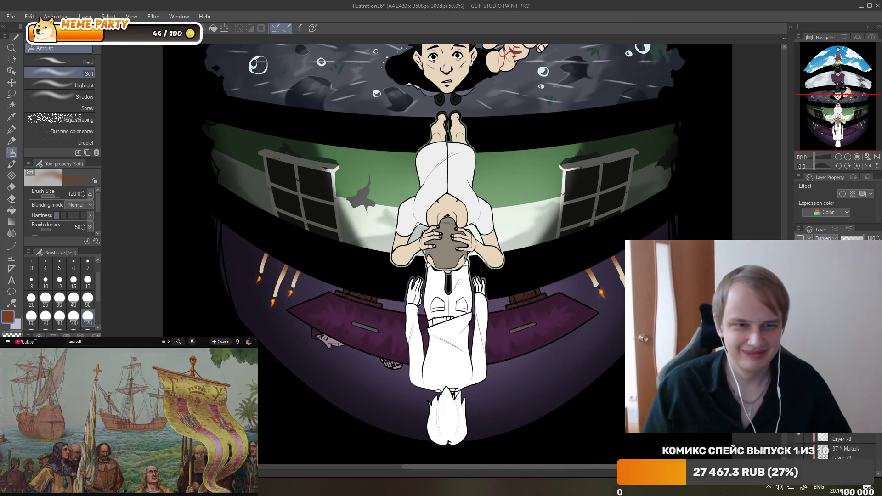
pyautogui.click(826, 238)
pyautogui.click(822, 257)
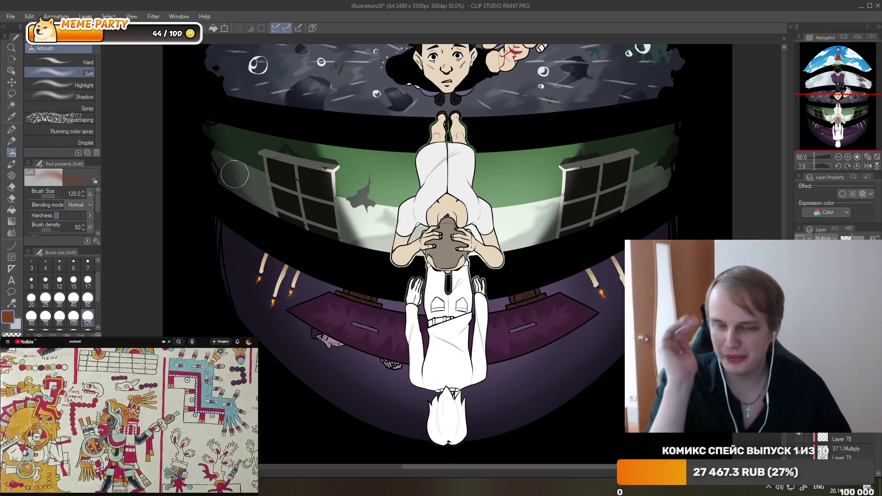
# Shift the working layer's hue to about -104 with Hue/Saturation/Luminosity.
pyautogui.click(29, 16)
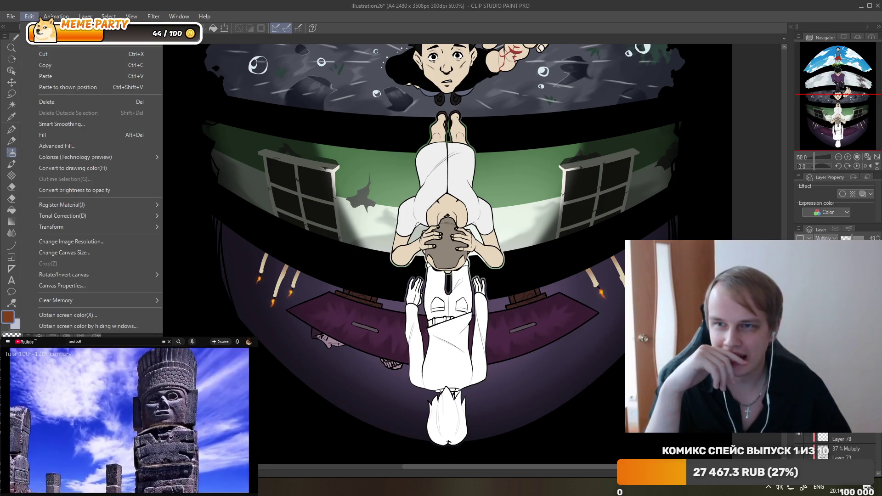
pyautogui.moveTo(114, 216)
pyautogui.click(178, 229)
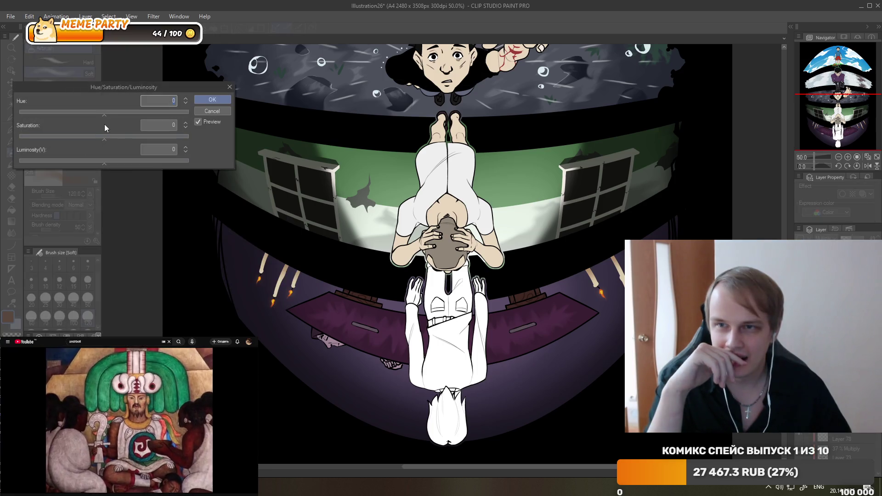
pyautogui.moveTo(84, 112); pyautogui.dragTo(46, 113)
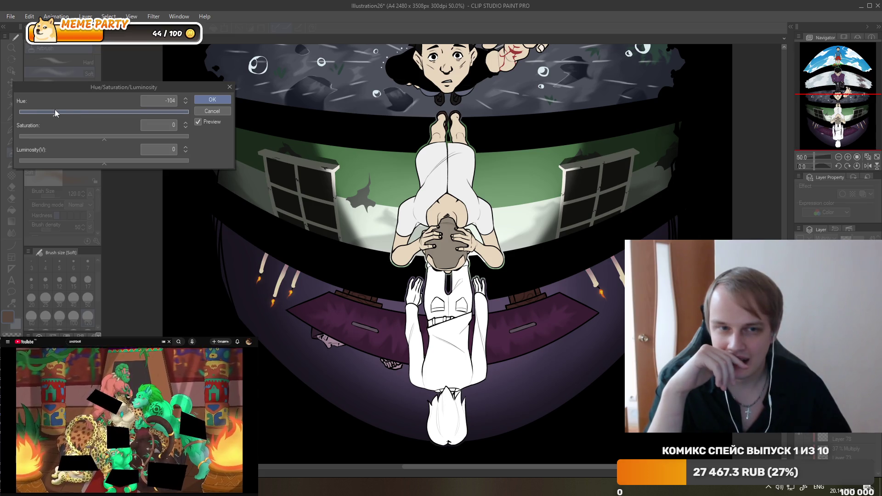
pyautogui.click(213, 103)
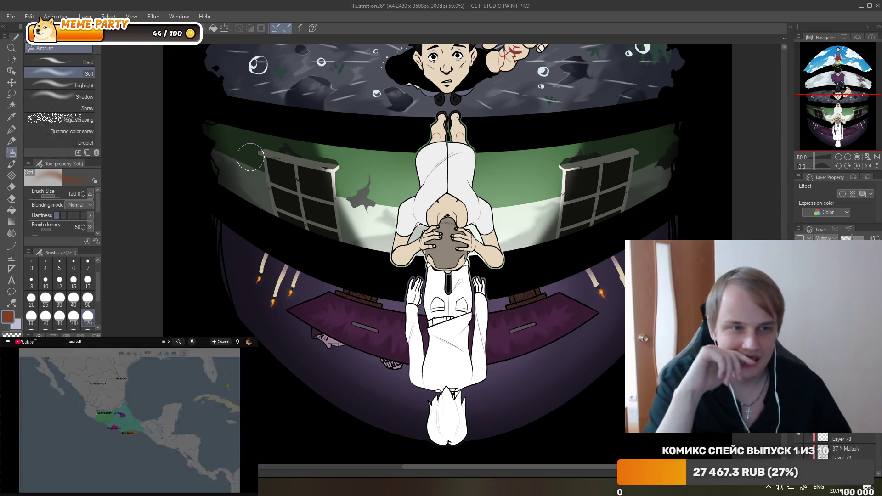
pyautogui.scroll(-4, 250, 157)
pyautogui.scroll(2, 389, 99)
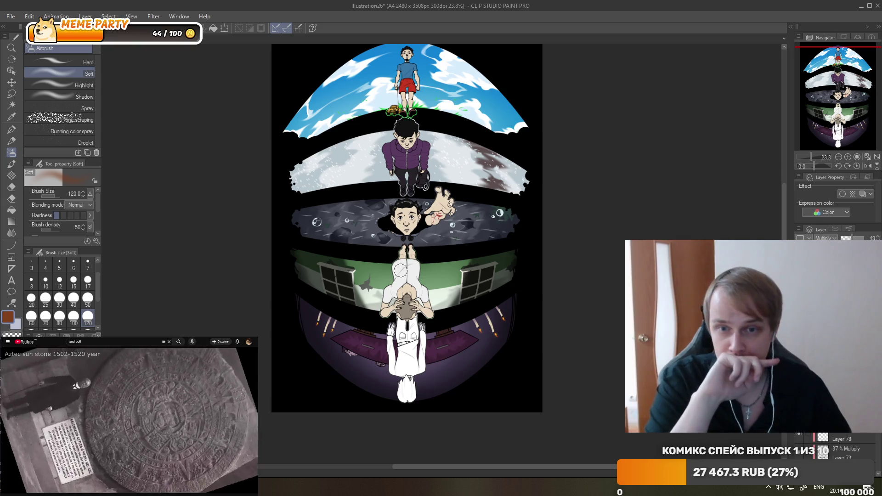
pyautogui.scroll(2, 394, 321)
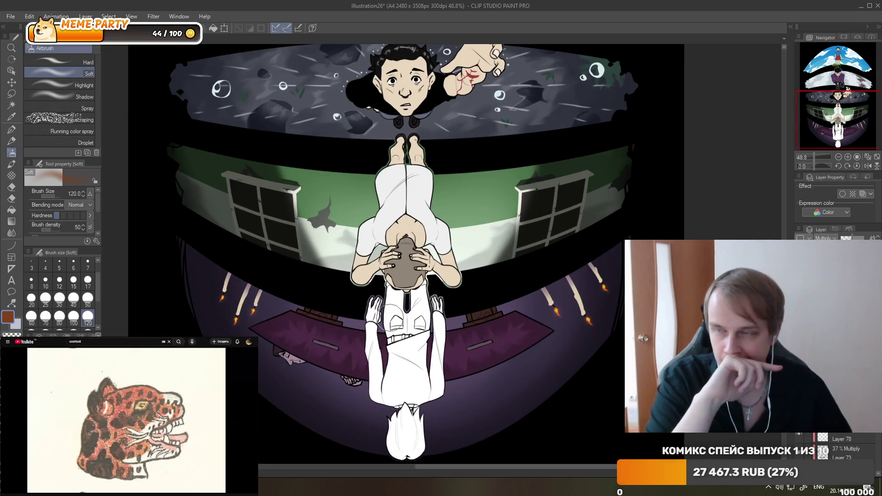
pyautogui.scroll(-1, 501, 313)
pyautogui.scroll(-1, 501, 313)
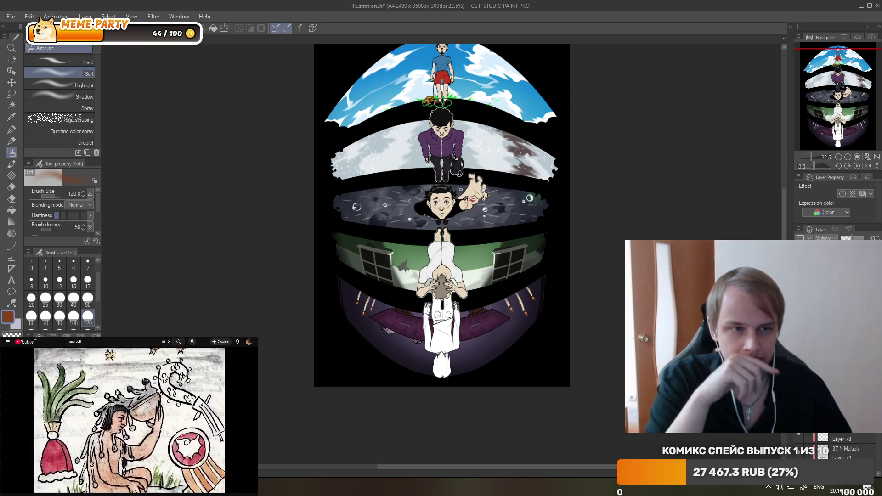
pyautogui.scroll(-2, 836, 445)
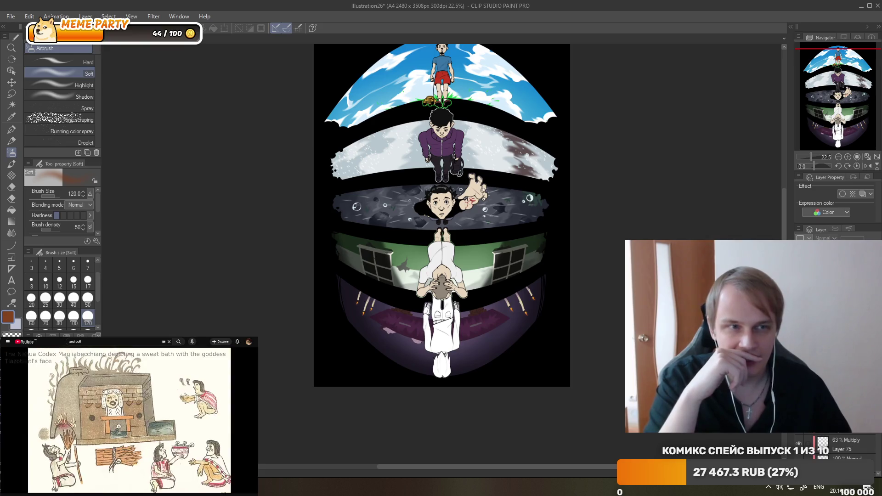
pyautogui.scroll(2, 401, 360)
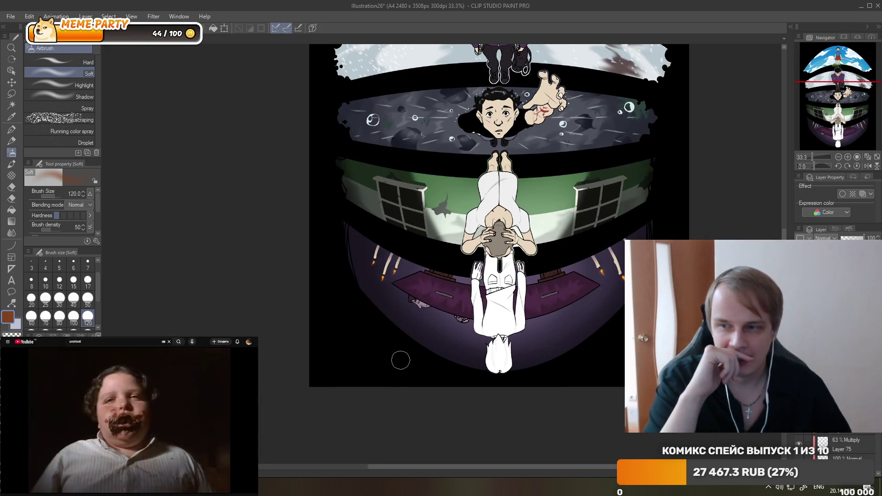
pyautogui.scroll(1, 547, 342)
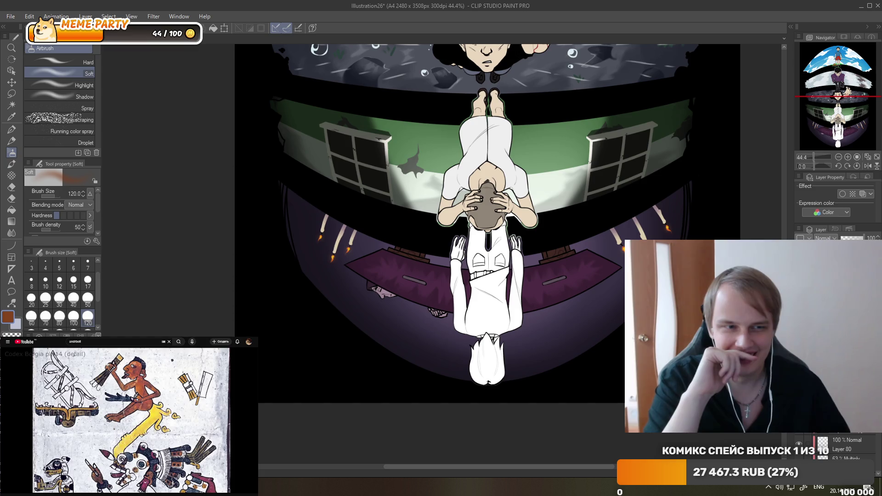
pyautogui.scroll(2, 413, 232)
pyautogui.scroll(4, 305, 236)
# Stroke a light-yellow size-17 G-pen highlight along the purple cloth's top edge, undoing extra strokes.
pyautogui.scroll(1, 315, 236)
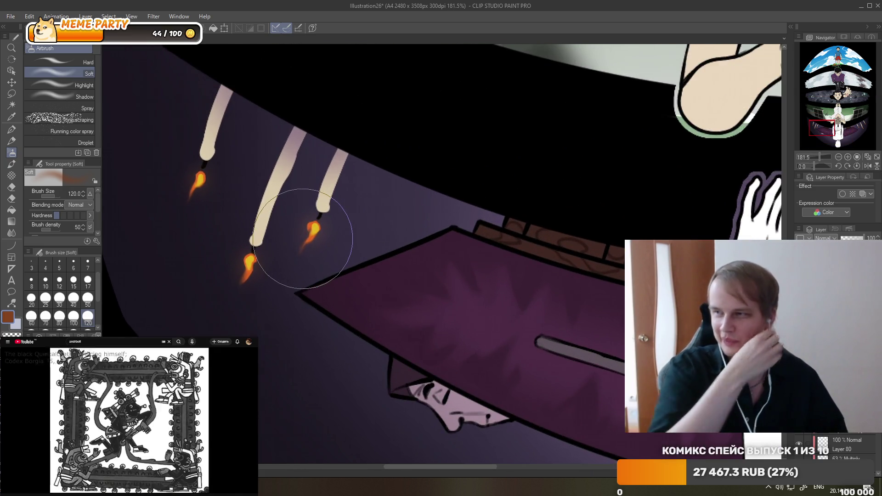
pyautogui.click(12, 129)
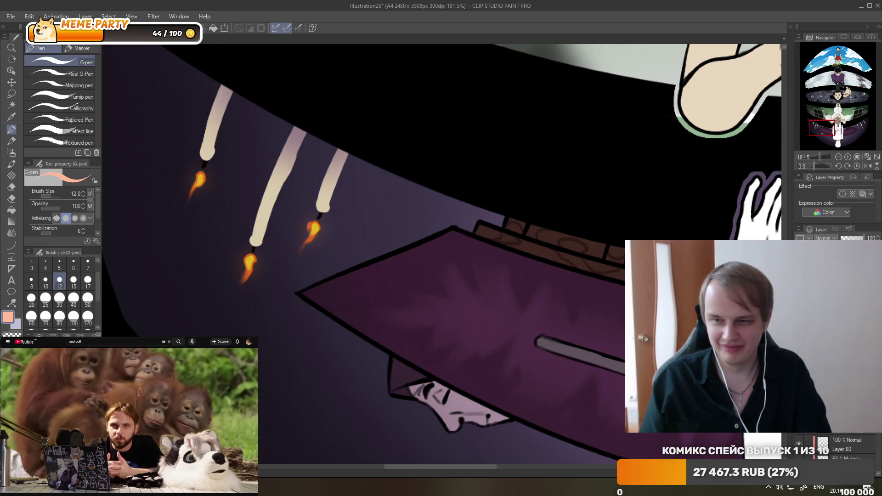
pyautogui.click(88, 280)
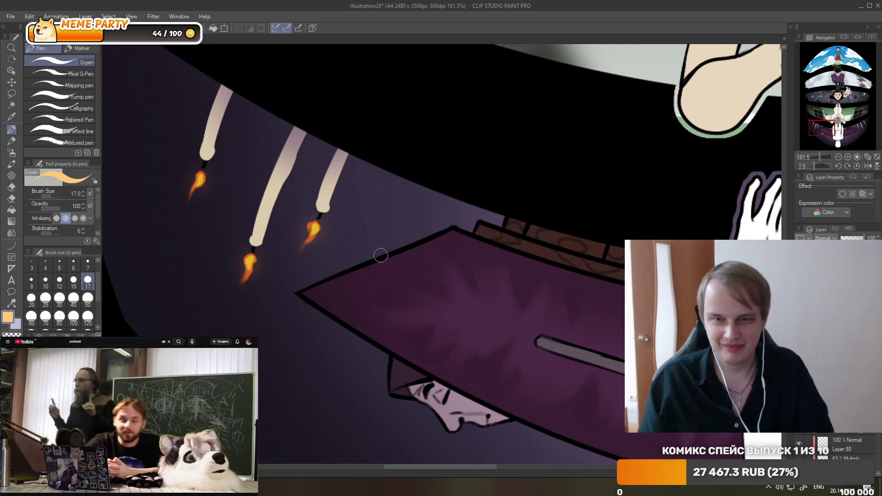
pyautogui.moveTo(298, 299); pyautogui.dragTo(452, 222)
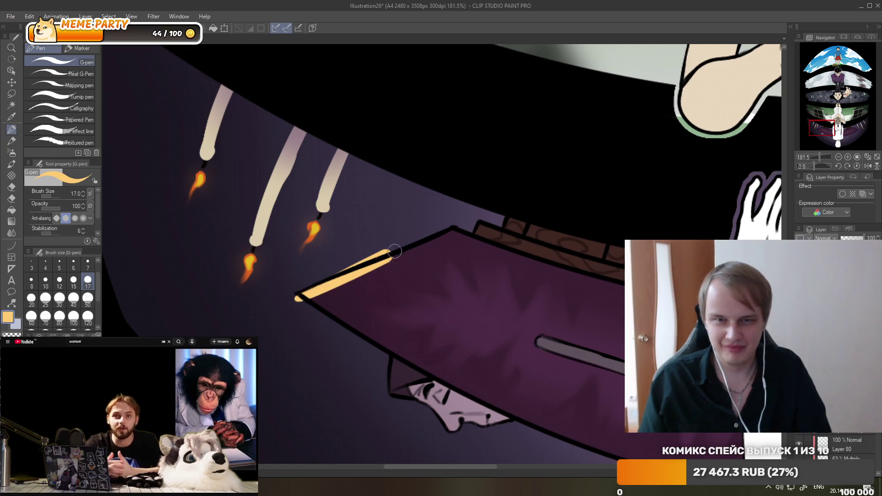
pyautogui.moveTo(299, 299); pyautogui.dragTo(462, 222)
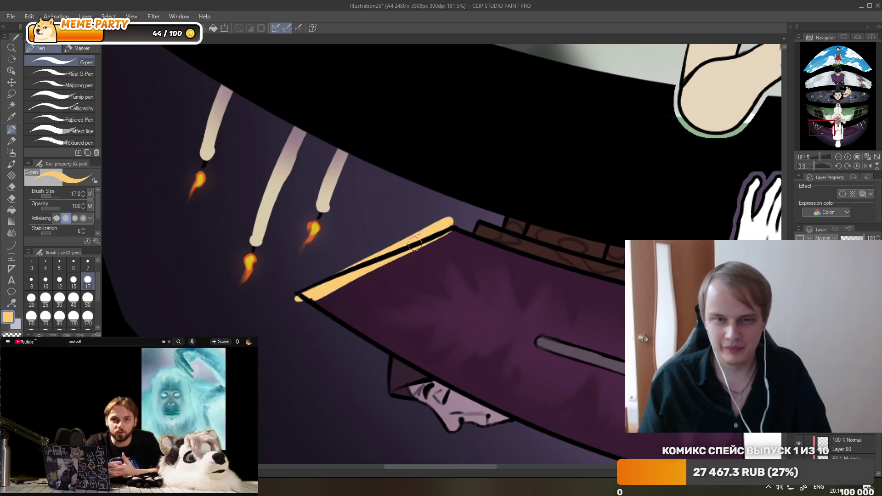
pyautogui.scroll(-2, 199, 245)
pyautogui.scroll(-3, 200, 245)
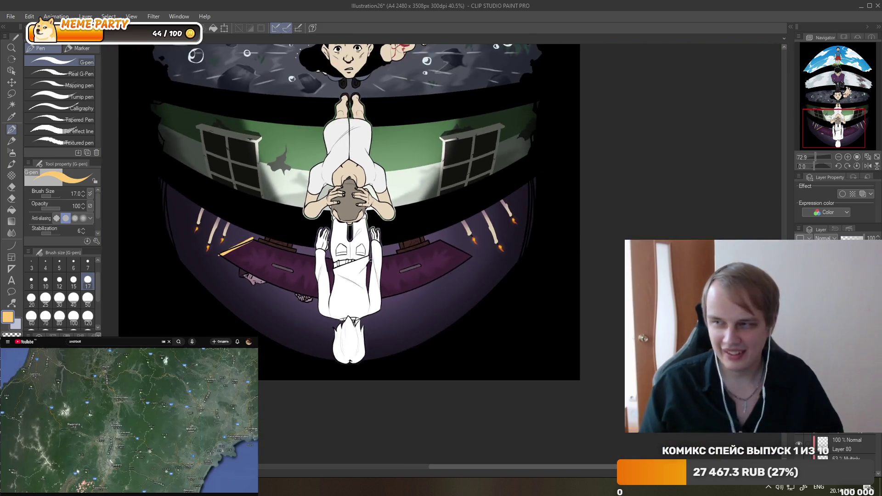
pyautogui.scroll(6, 534, 228)
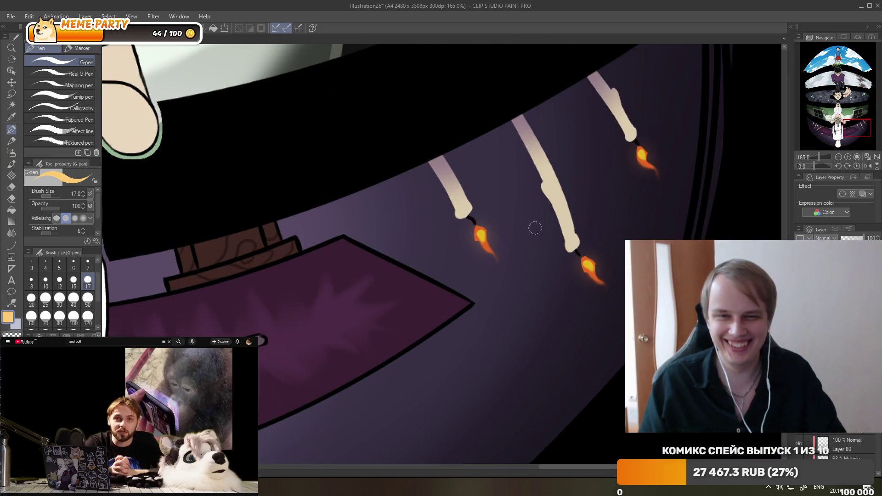
pyautogui.moveTo(338, 230); pyautogui.dragTo(485, 326)
pyautogui.hotkey('ctrl', 'z')
pyautogui.moveTo(335, 227); pyautogui.dragTo(481, 317)
pyautogui.hotkey('ctrl', 'z')
# Trim the highlight to a thin rim with the Hard eraser, removing the tip past the outline.
pyautogui.click(14, 188)
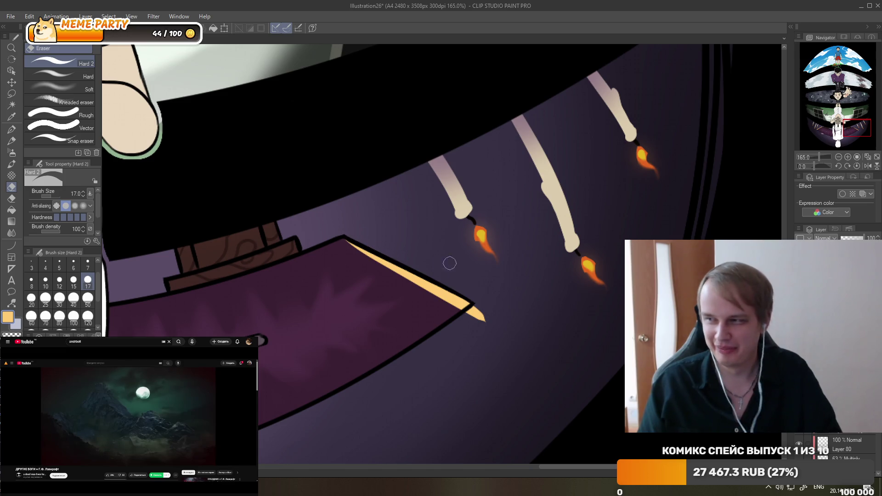
pyautogui.moveTo(483, 321); pyautogui.dragTo(474, 318)
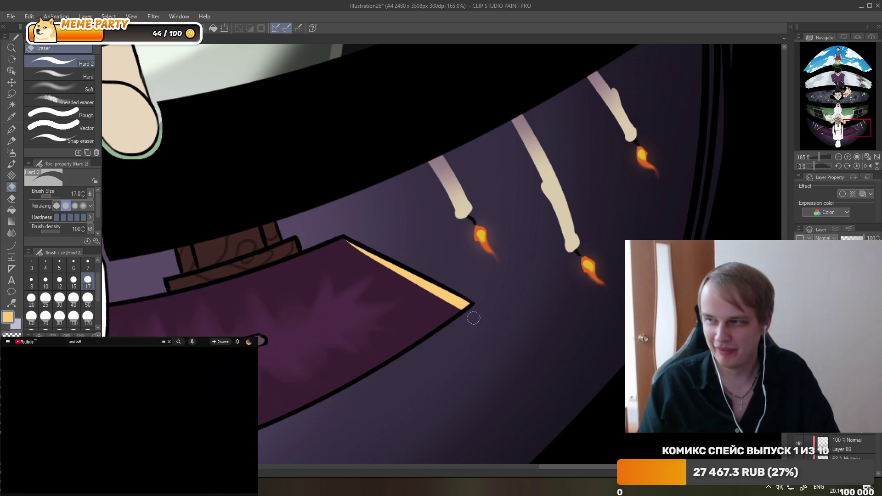
pyautogui.moveTo(340, 244); pyautogui.dragTo(459, 299)
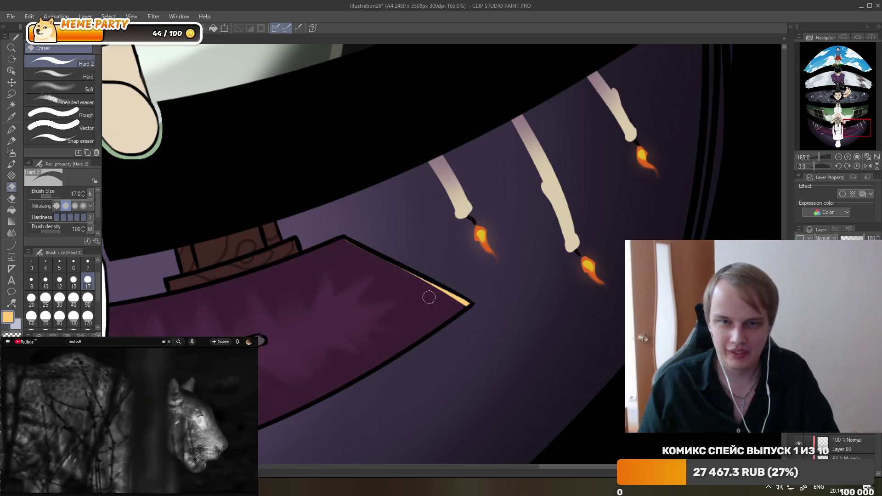
pyautogui.scroll(-5, 517, 248)
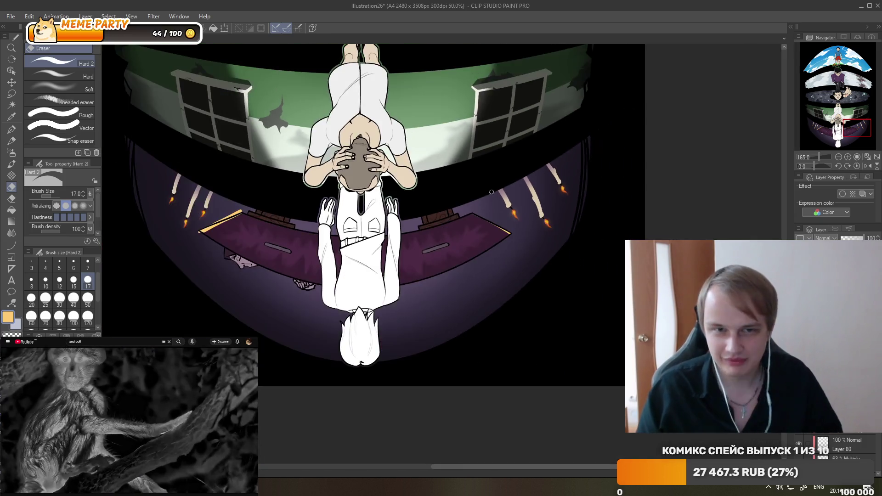
pyautogui.scroll(5, 218, 246)
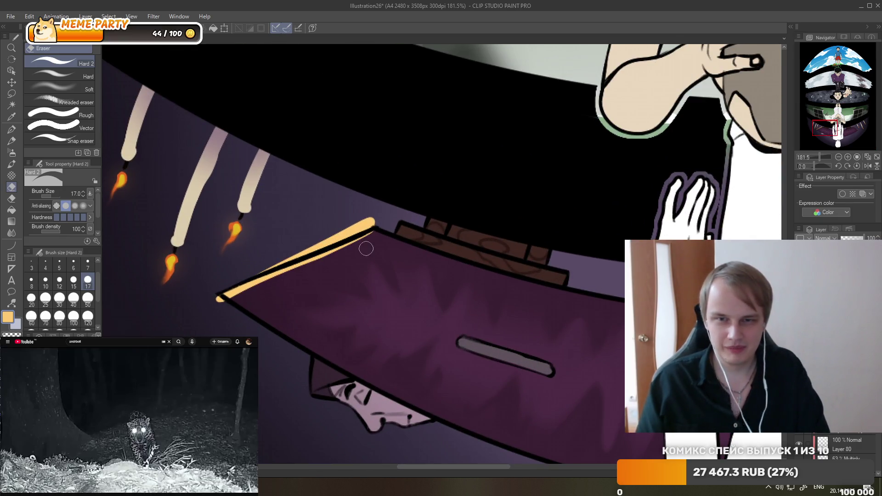
pyautogui.moveTo(373, 224)
pyautogui.mouseDown()
pyautogui.moveTo(264, 272)
pyautogui.moveTo(349, 234)
pyautogui.mouseUp()
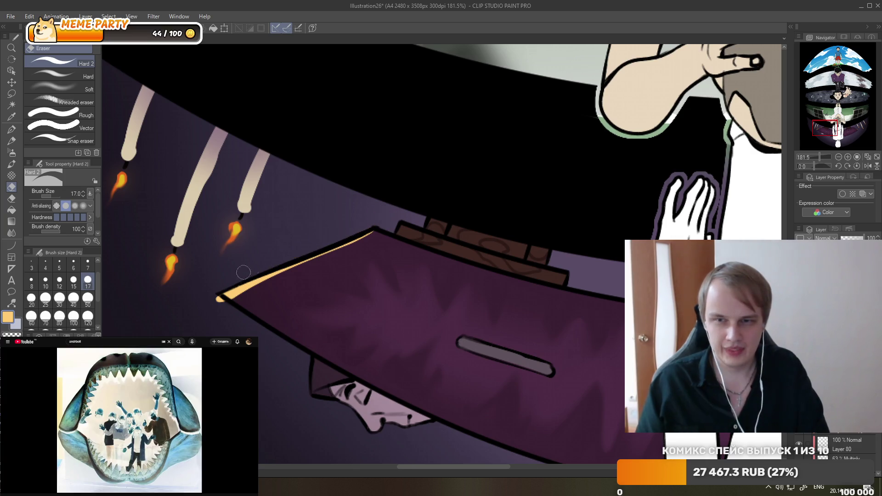
pyautogui.scroll(-5, 271, 244)
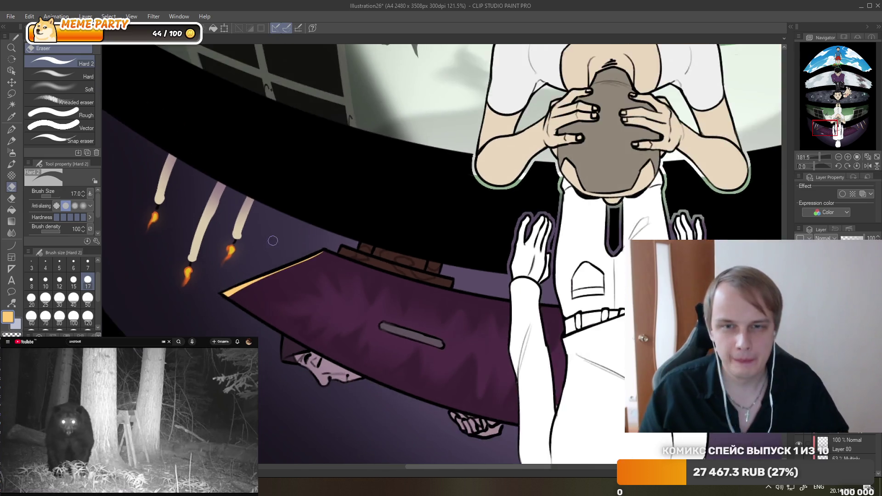
pyautogui.scroll(-2, 468, 236)
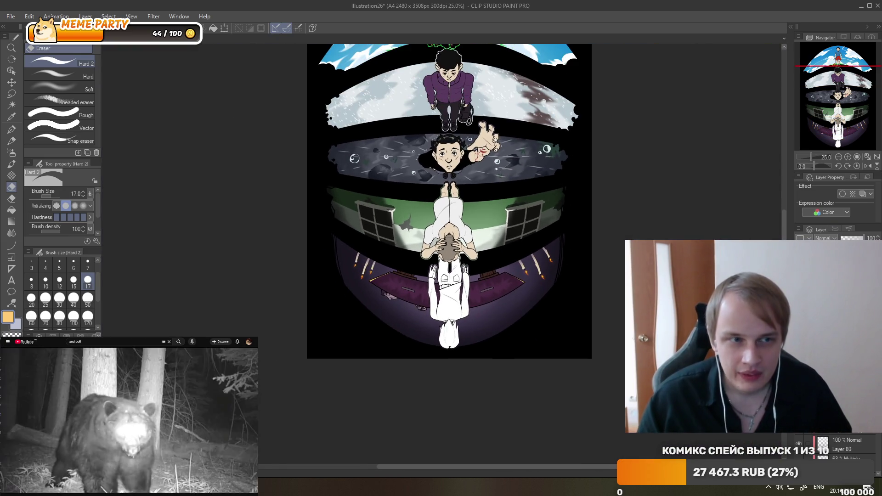
pyautogui.moveTo(864, 238); pyautogui.dragTo(847, 238)
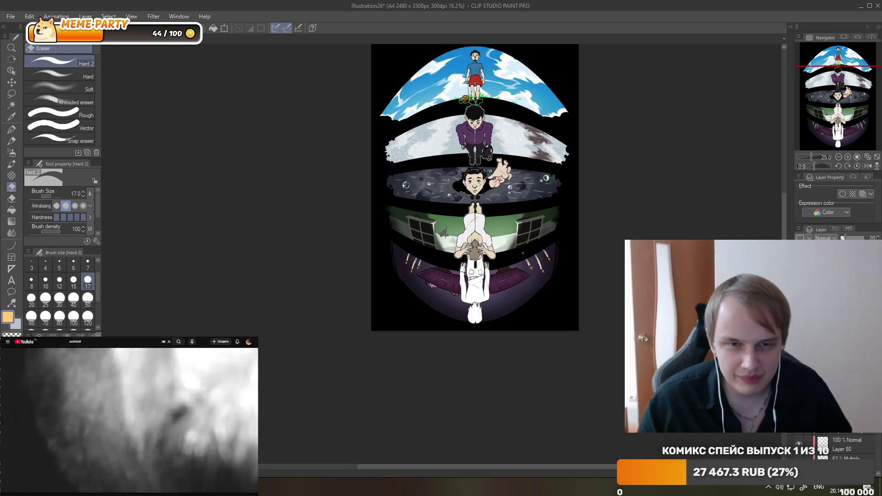
pyautogui.moveTo(547, 270); pyautogui.dragTo(528, 256)
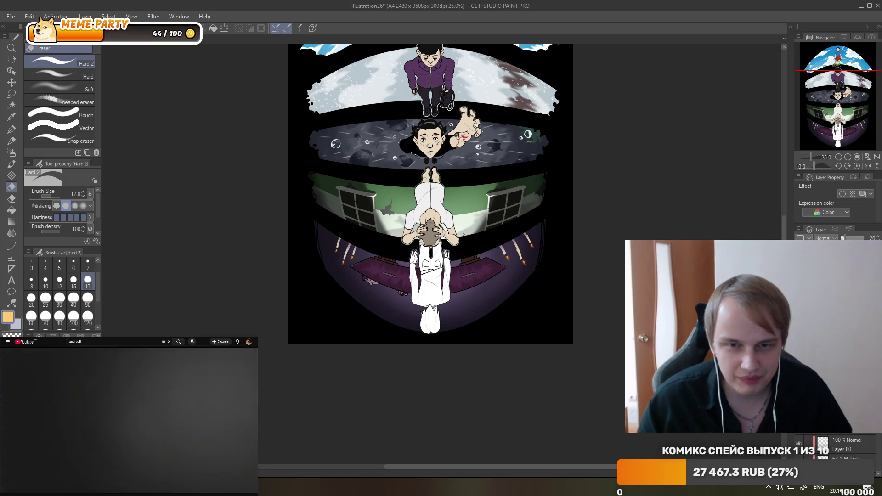
pyautogui.scroll(2, 415, 299)
pyautogui.scroll(-3, 416, 299)
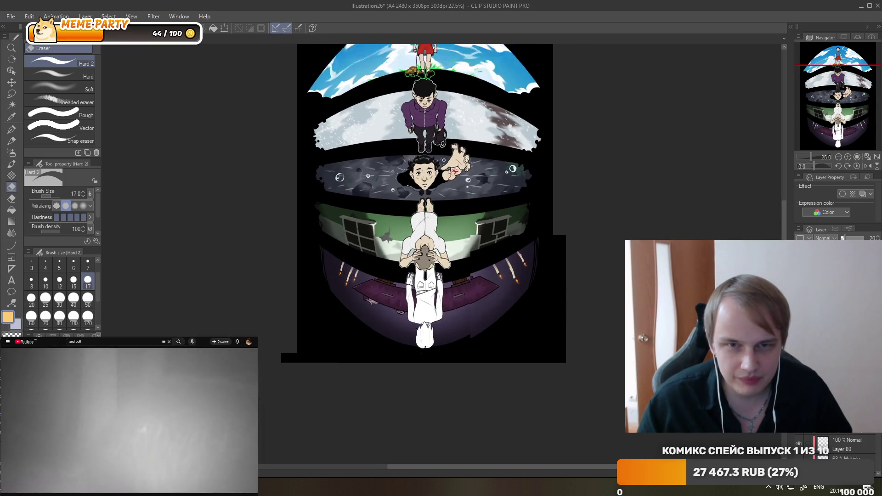
pyautogui.scroll(1, 440, 202)
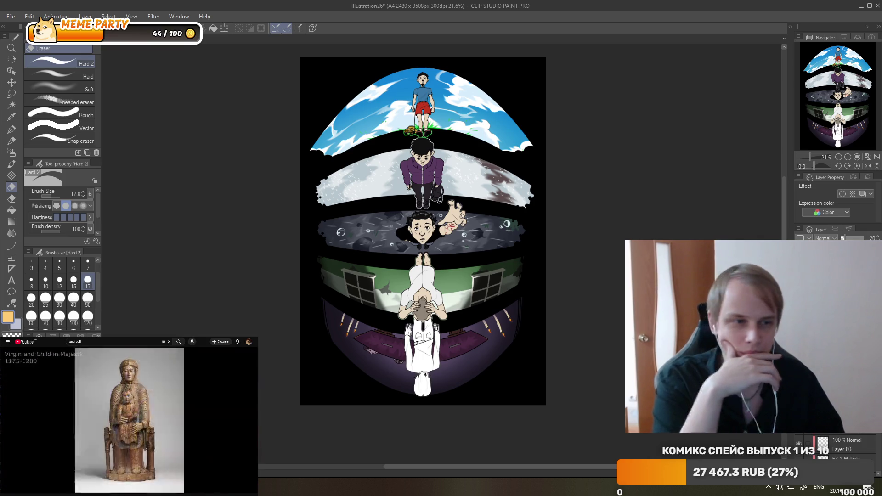
pyautogui.scroll(-2, 423, 230)
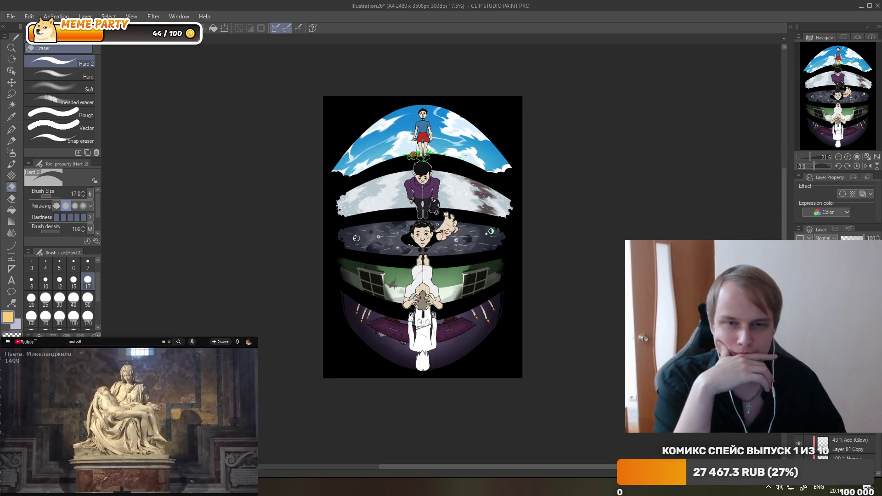
pyautogui.scroll(3, 413, 365)
pyautogui.scroll(1, 413, 366)
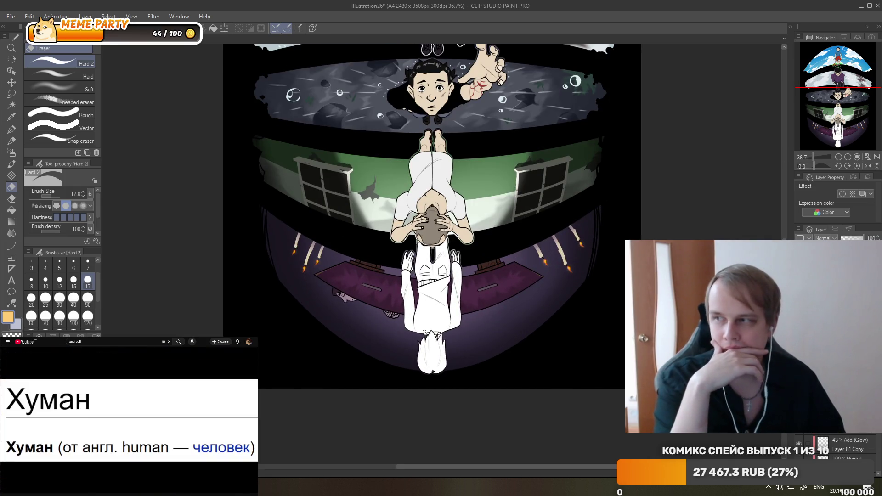
# Set the G-pen to size 120 and undo the test strokes in the bottom band.
pyautogui.click(10, 131)
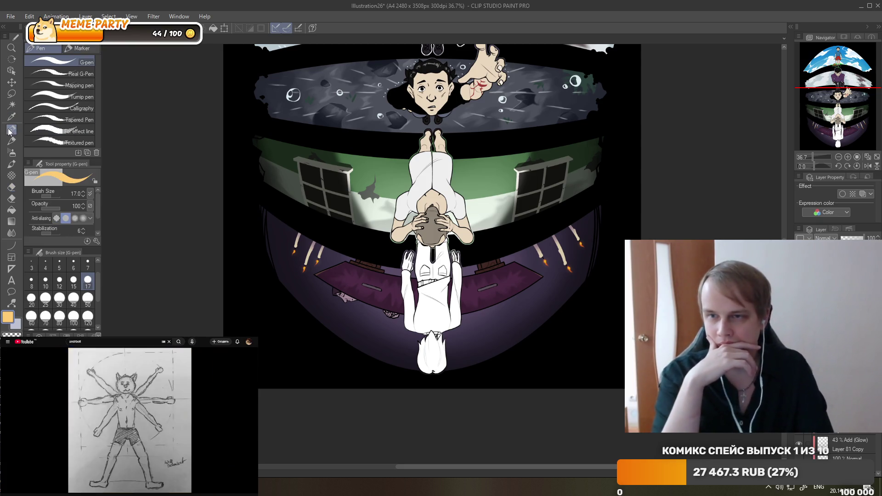
pyautogui.click(87, 316)
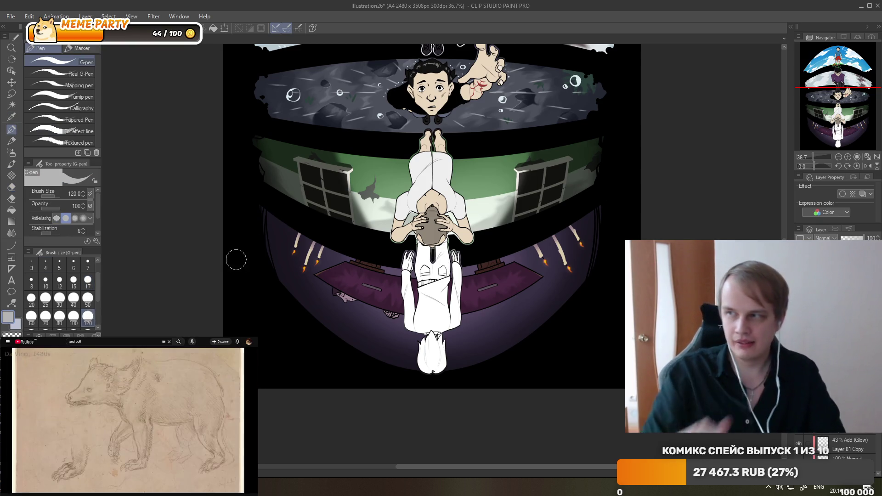
pyautogui.moveTo(311, 302); pyautogui.dragTo(298, 281)
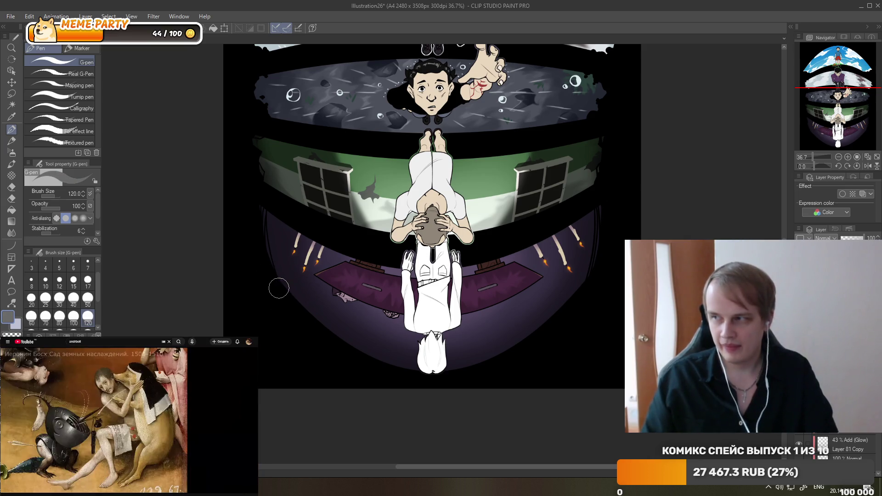
pyautogui.hotkey('ctrl', 'z')
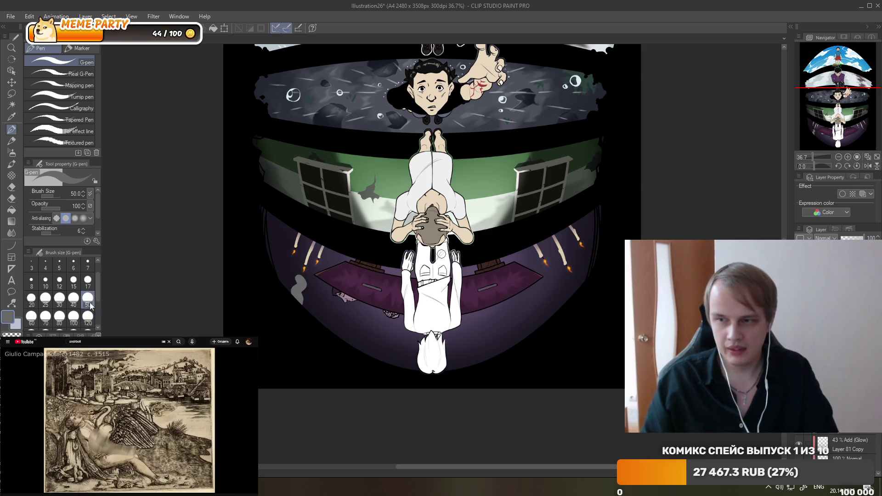
pyautogui.hotkey('ctrl', 'z')
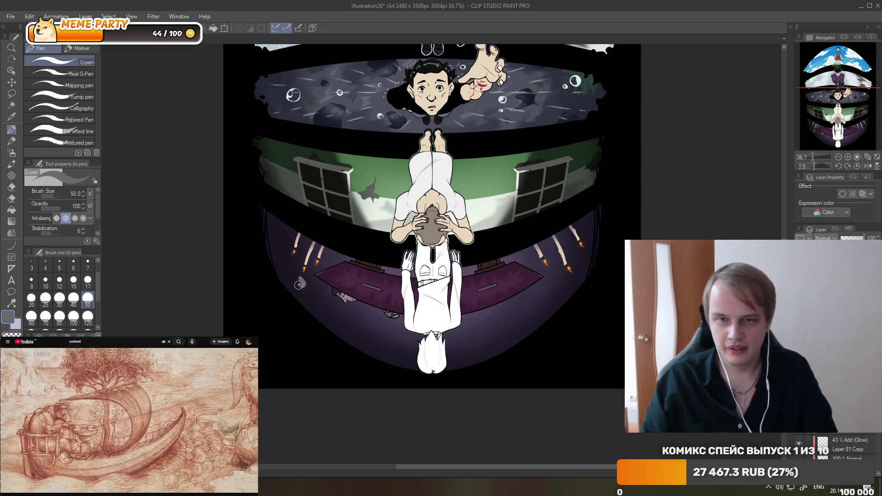
# Paint grey curling smoke strokes on the left, middle and right of the purple band.
pyautogui.moveTo(302, 278); pyautogui.dragTo(307, 303)
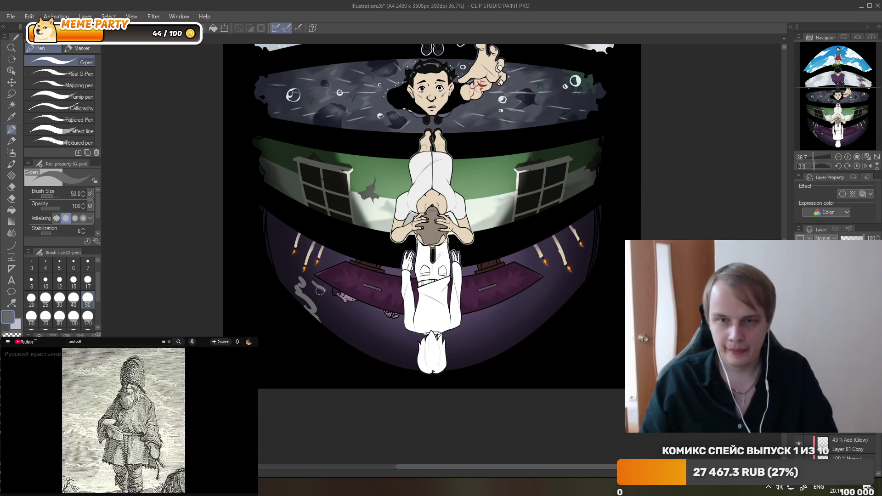
pyautogui.moveTo(326, 331); pyautogui.dragTo(395, 357)
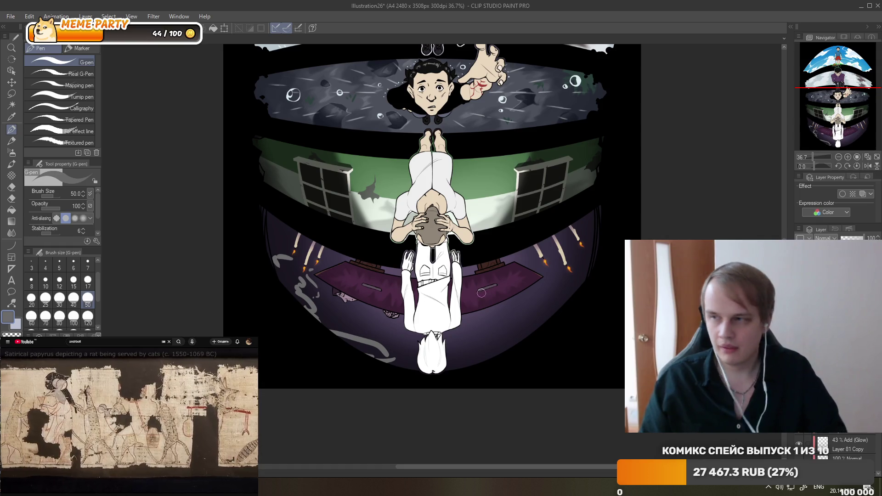
pyautogui.moveTo(559, 277)
pyautogui.mouseDown()
pyautogui.moveTo(555, 288)
pyautogui.moveTo(572, 285)
pyautogui.mouseUp()
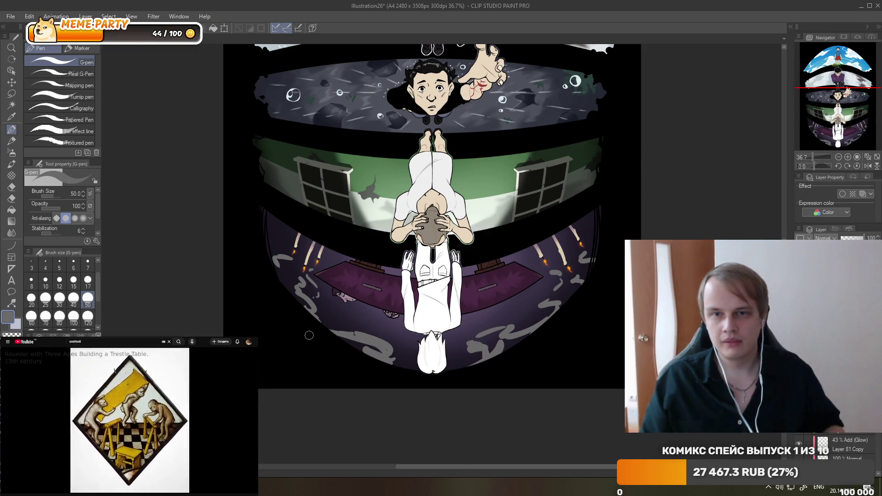
pyautogui.scroll(-3, 494, 281)
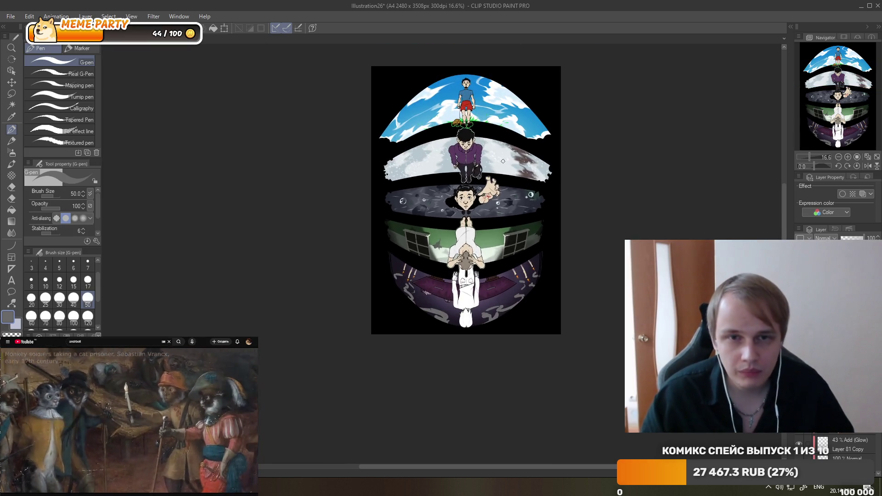
pyautogui.scroll(2, 491, 117)
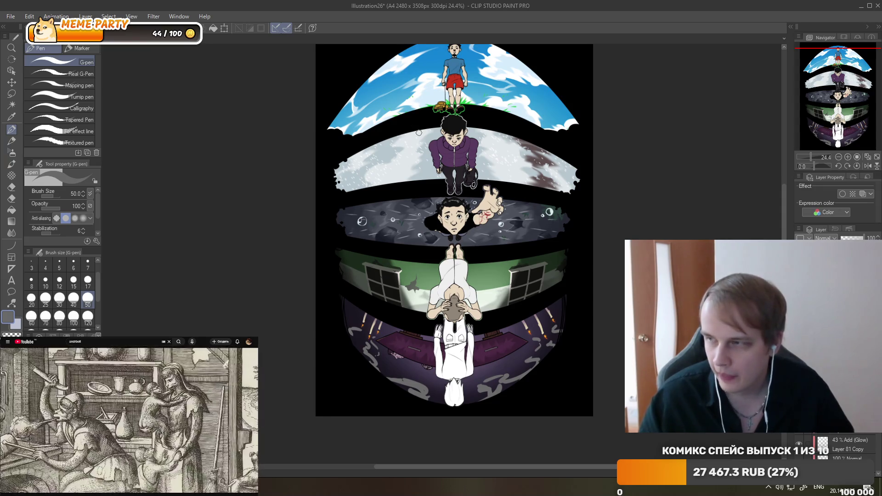
pyautogui.scroll(-1, 436, 220)
pyautogui.scroll(2, 450, 309)
pyautogui.scroll(1, 450, 309)
pyautogui.scroll(2, 451, 309)
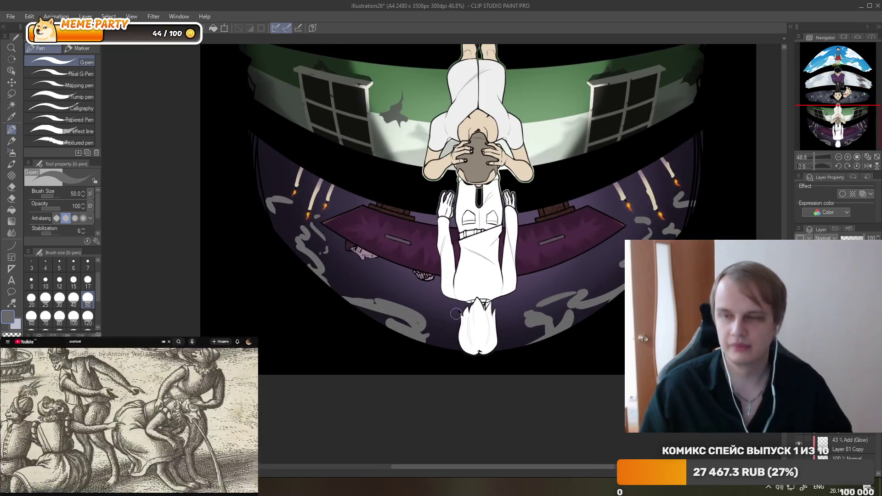
# Smudge the grey strokes on both sides of the band with the size-120 Finger tip.
pyautogui.click(88, 317)
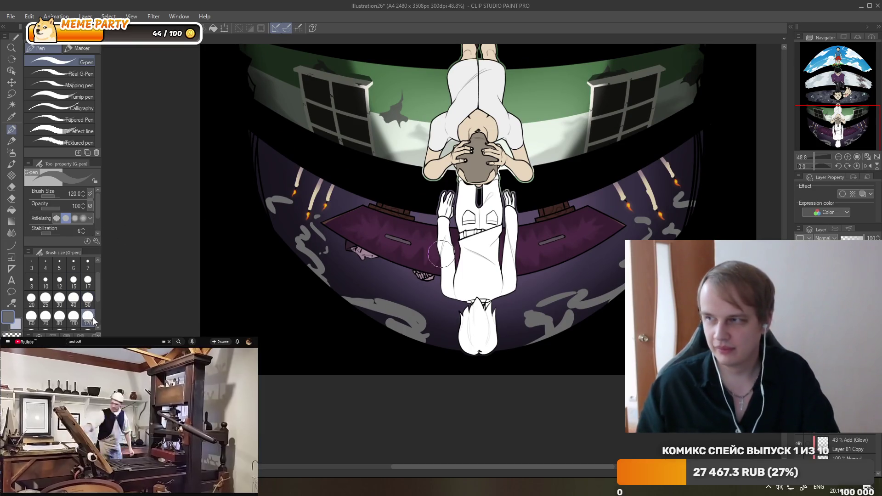
pyautogui.click(11, 233)
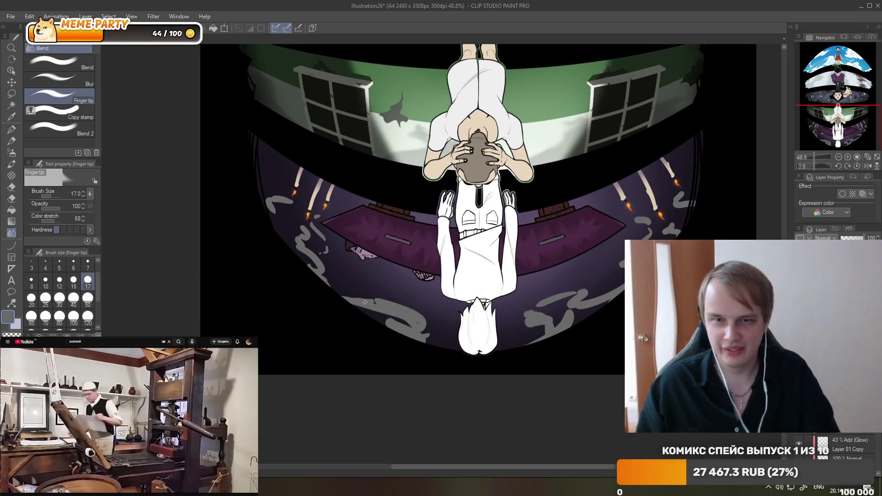
pyautogui.click(88, 317)
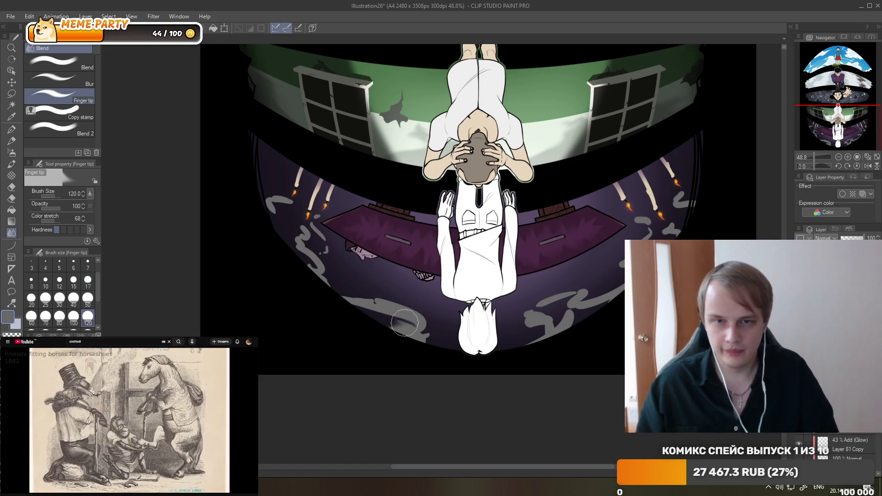
pyautogui.moveTo(394, 321); pyautogui.dragTo(425, 335)
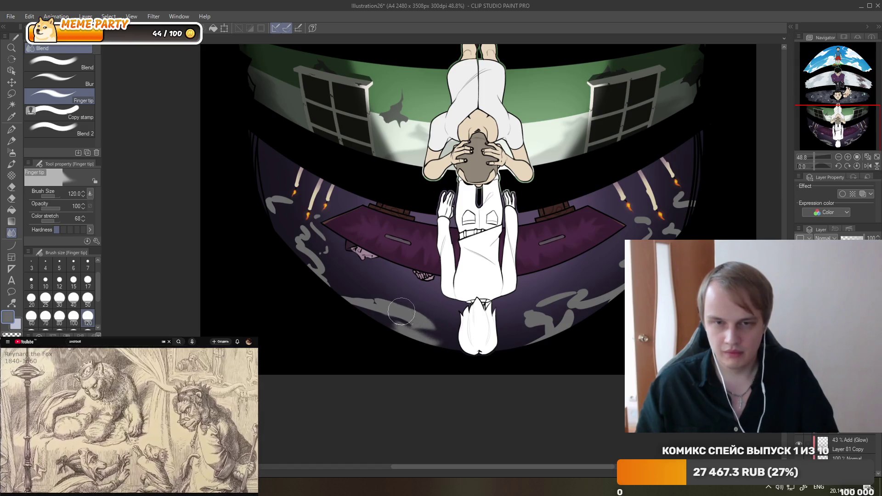
pyautogui.moveTo(399, 311)
pyautogui.mouseDown()
pyautogui.moveTo(430, 328)
pyautogui.moveTo(372, 294)
pyautogui.mouseUp()
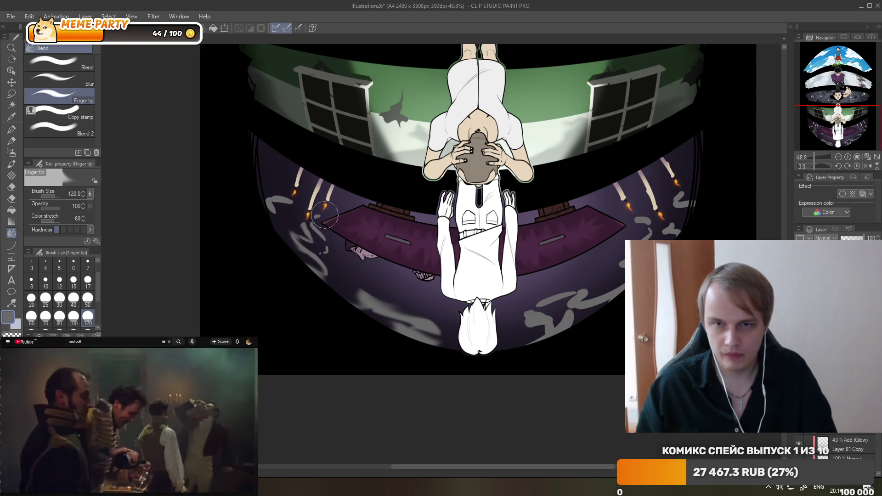
pyautogui.moveTo(316, 224); pyautogui.dragTo(326, 252)
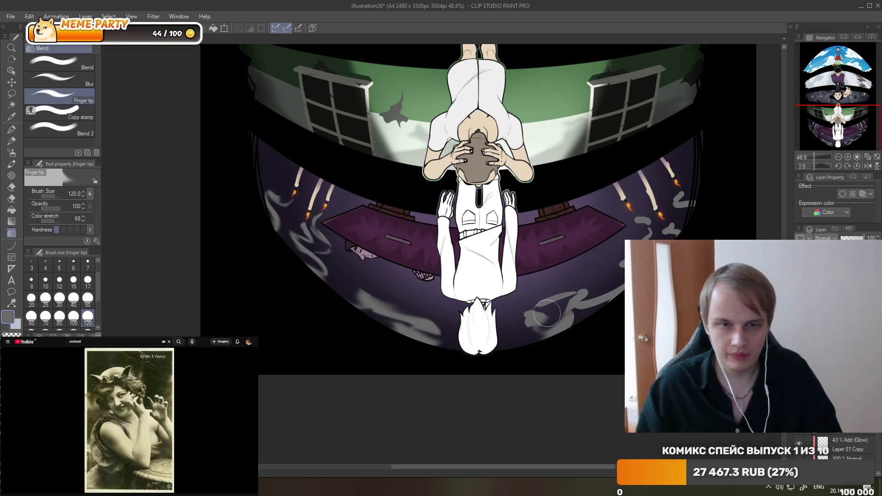
pyautogui.moveTo(566, 303); pyautogui.dragTo(597, 291)
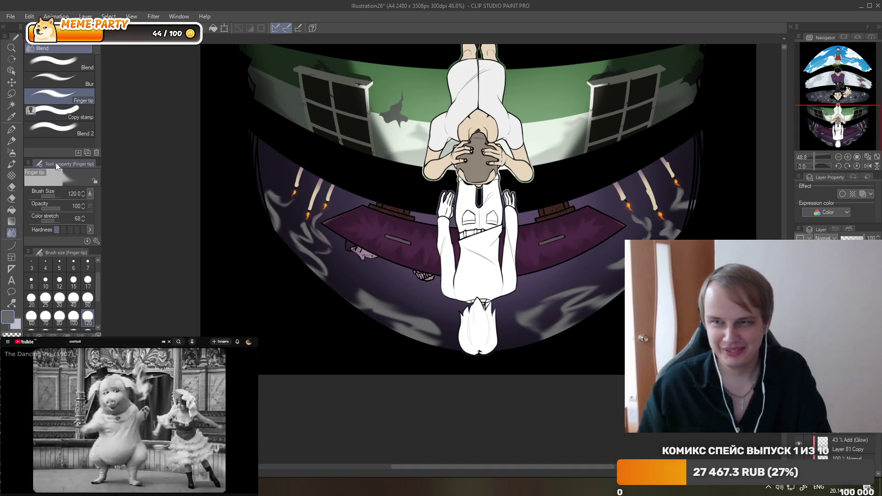
# Set the blur brush to size 120 and lower the layer opacity to 45%.
pyautogui.click(69, 80)
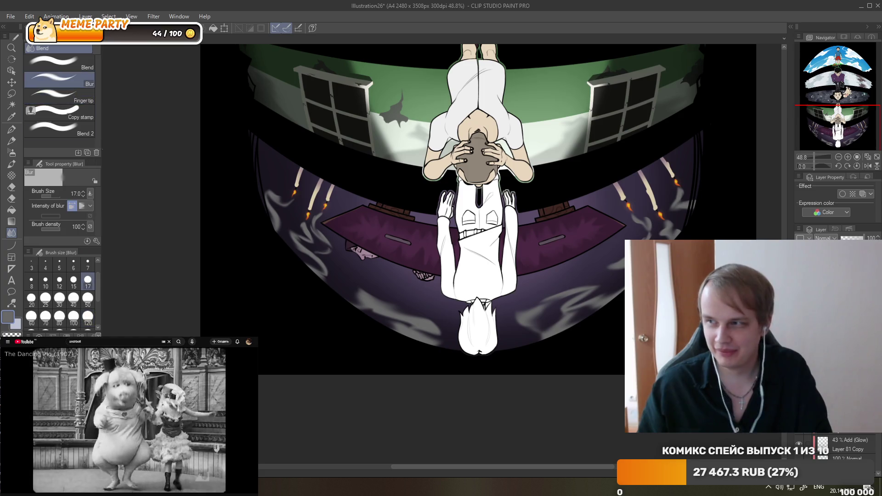
pyautogui.scroll(-2, 99, 301)
pyautogui.click(87, 283)
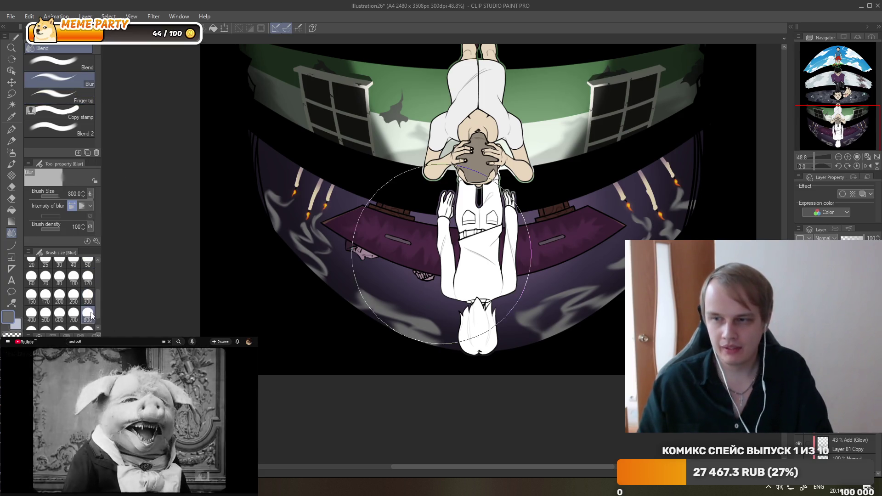
pyautogui.scroll(-3, 351, 302)
pyautogui.moveTo(853, 239); pyautogui.dragTo(851, 238)
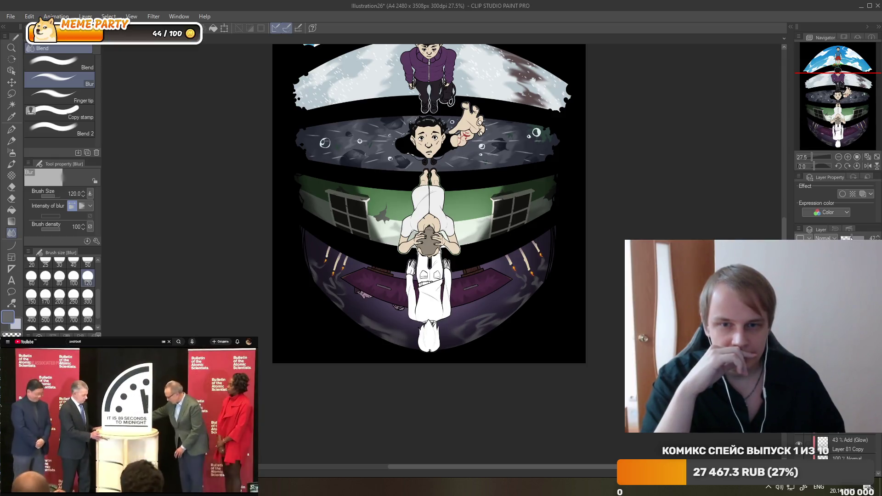
pyautogui.scroll(-2, 536, 183)
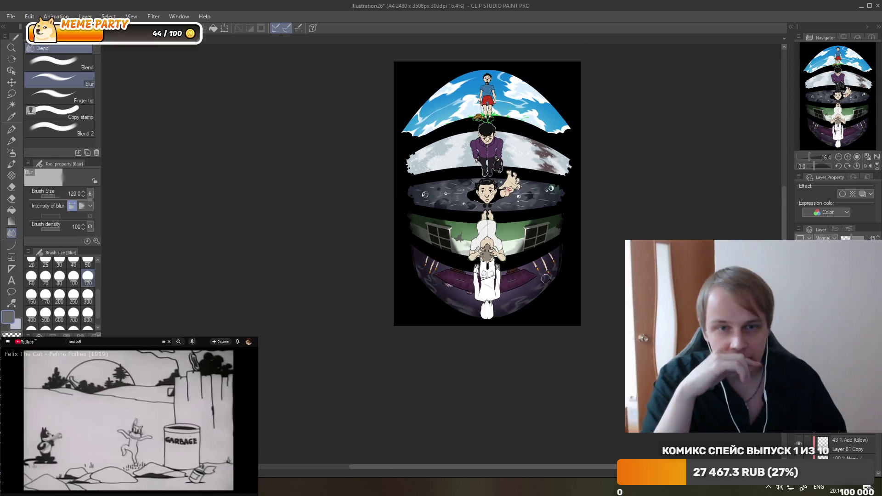
pyautogui.scroll(1, 536, 183)
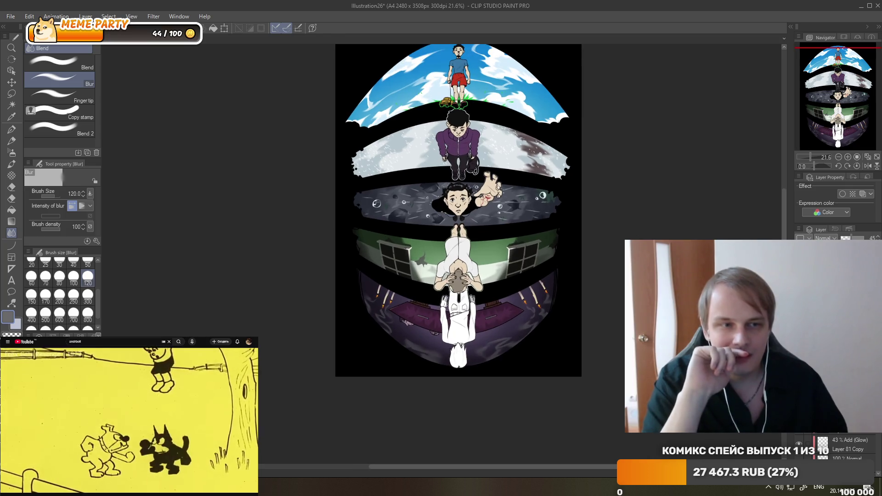
pyautogui.scroll(1, 525, 328)
pyautogui.scroll(1, 525, 328)
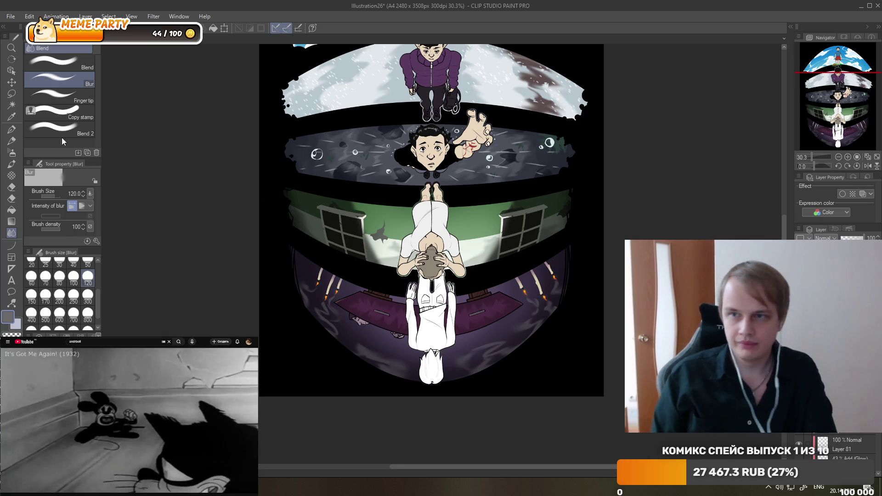
# Set the airbrush to size 300, switch to the eraser, and drop the streak layer to 39% opacity.
pyautogui.click(12, 152)
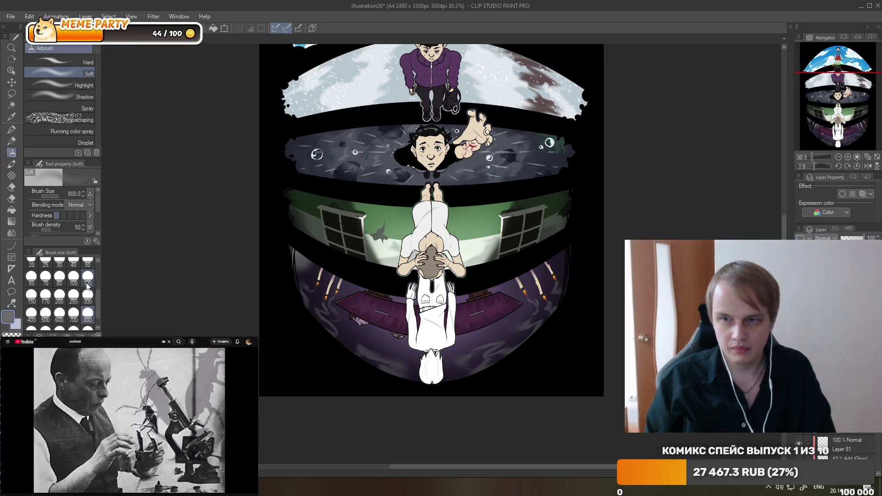
pyautogui.click(88, 295)
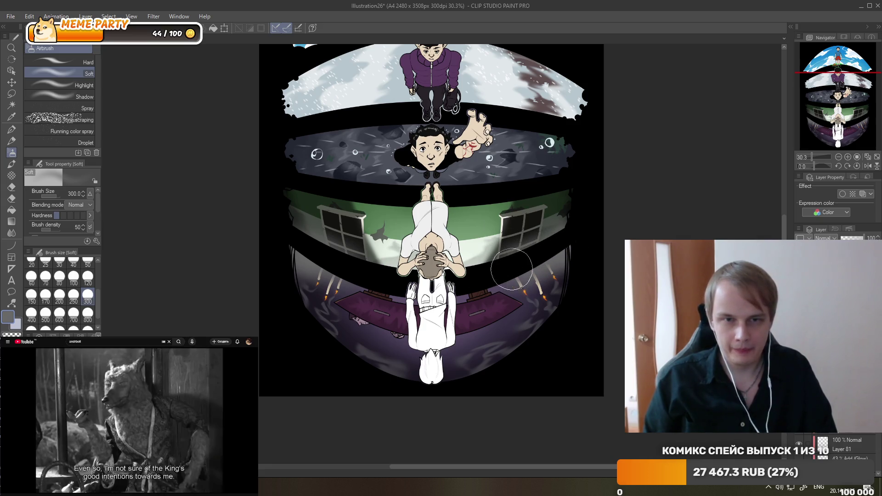
pyautogui.scroll(1, 452, 236)
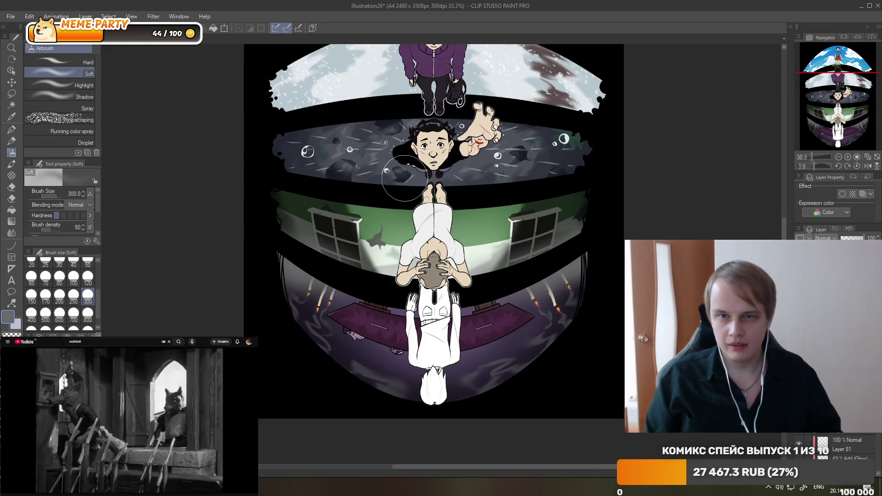
pyautogui.scroll(1, 402, 182)
pyautogui.press('e')
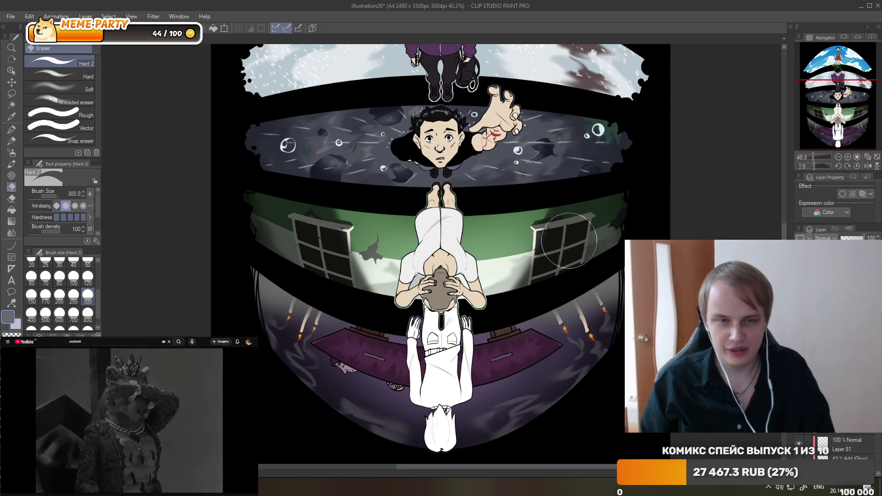
pyautogui.scroll(-3, 474, 206)
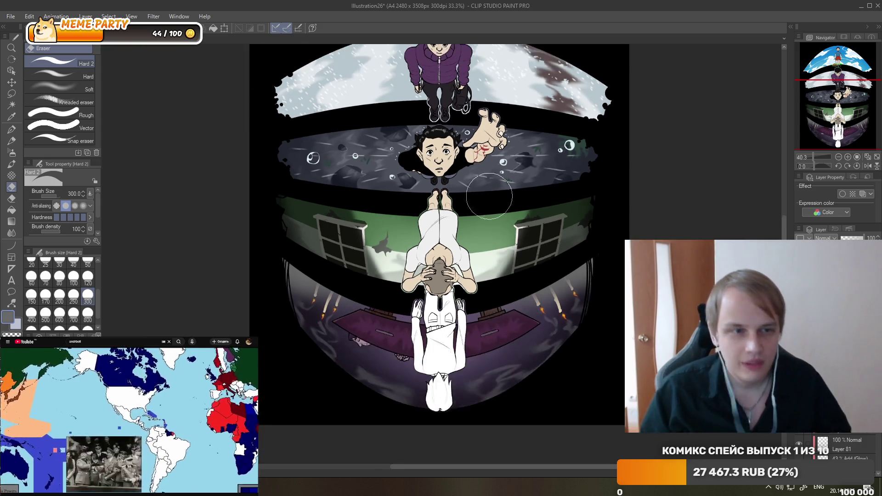
pyautogui.click(850, 237)
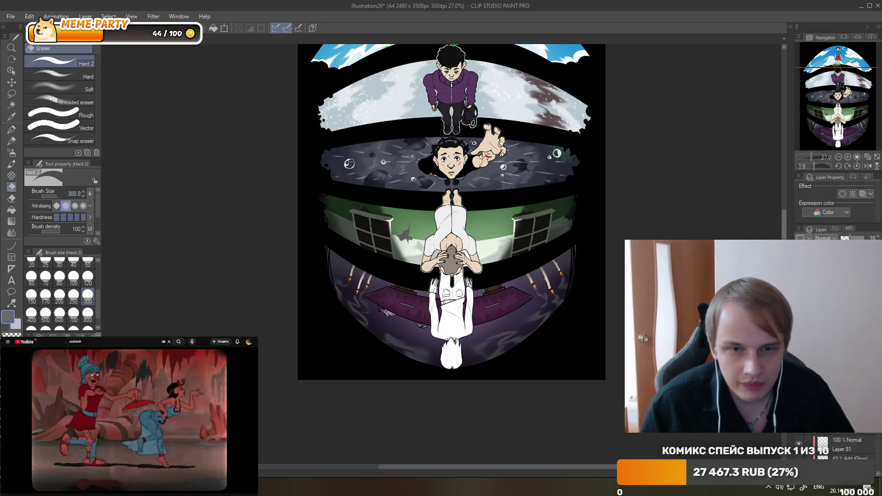
pyautogui.scroll(-1, 602, 212)
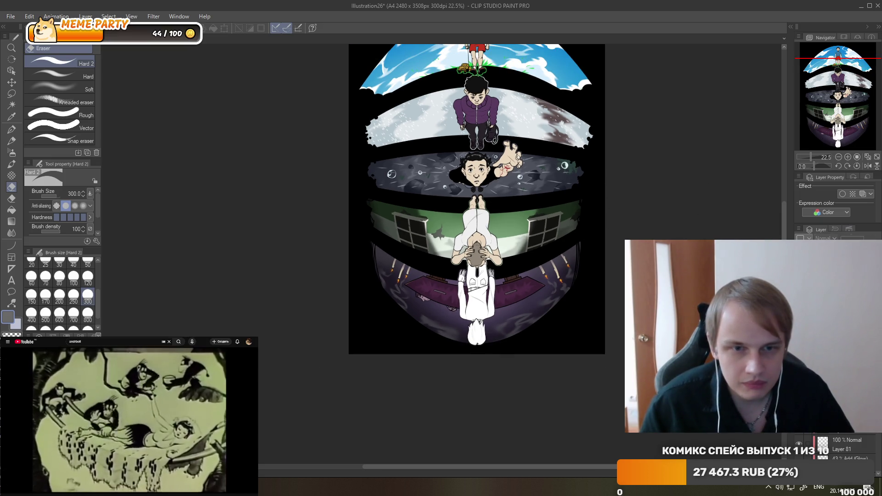
pyautogui.scroll(2, 561, 280)
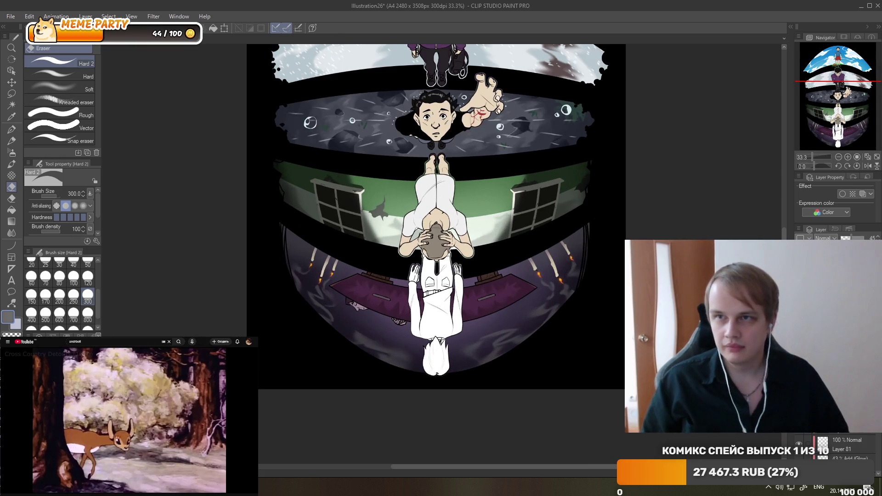
pyautogui.click(29, 16)
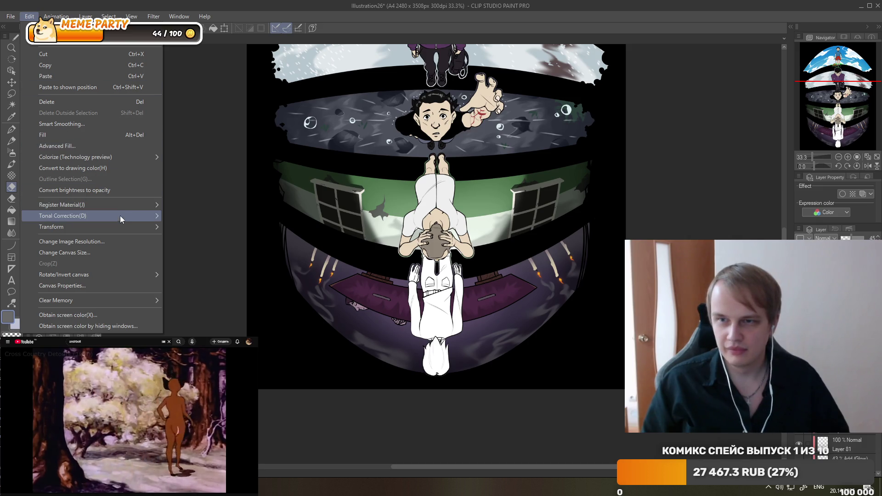
# Raise the grey smoke layer's luminosity by 12 in Hue/Saturation/Luminosity.
pyautogui.moveTo(120, 217)
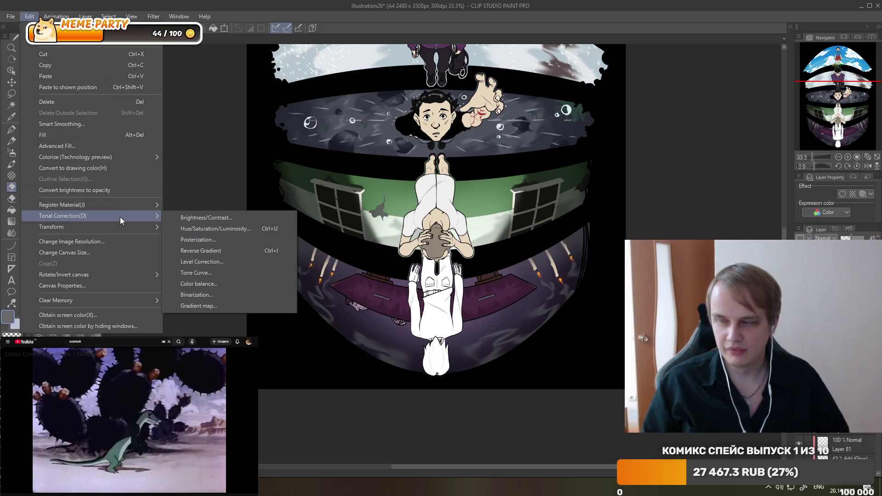
pyautogui.click(195, 230)
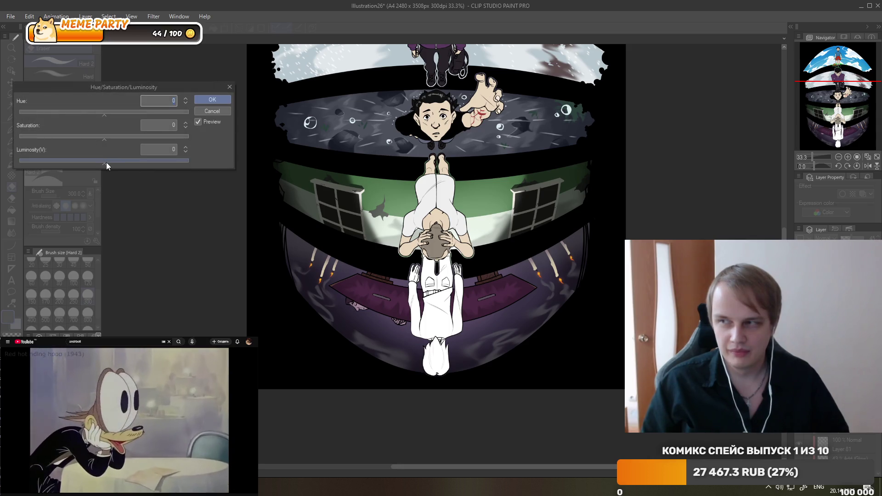
pyautogui.moveTo(106, 161); pyautogui.dragTo(110, 161)
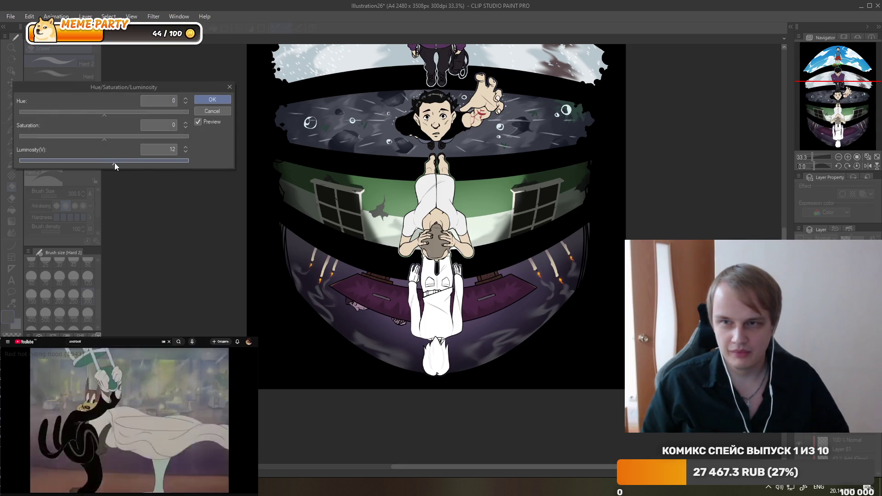
pyautogui.click(220, 112)
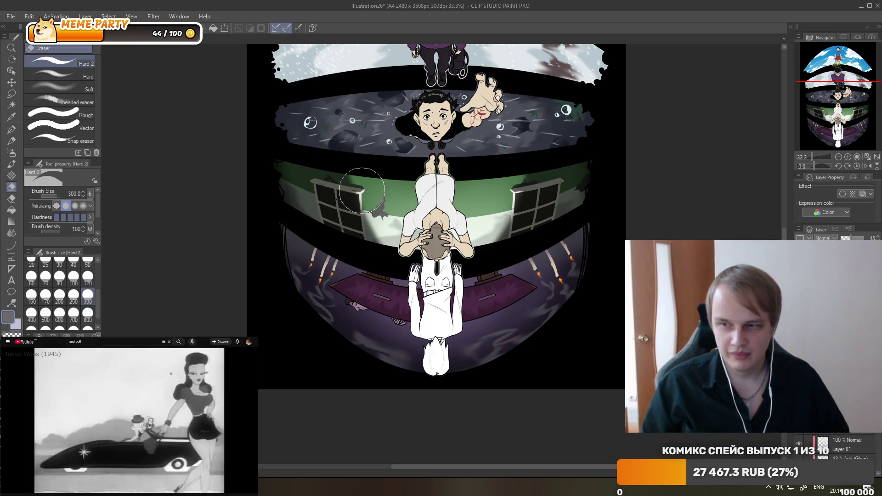
pyautogui.scroll(-1, 448, 188)
pyautogui.scroll(-3, 448, 188)
pyautogui.scroll(1, 432, 138)
pyautogui.scroll(1, 428, 119)
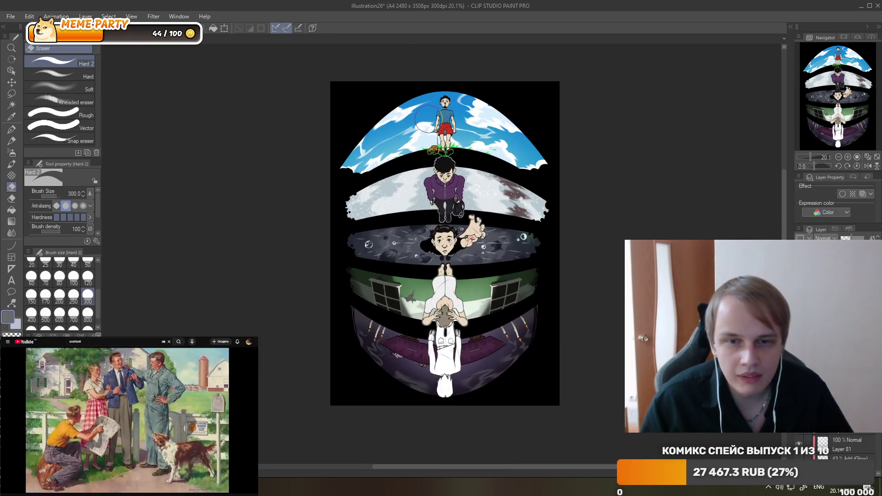
pyautogui.scroll(1, 463, 263)
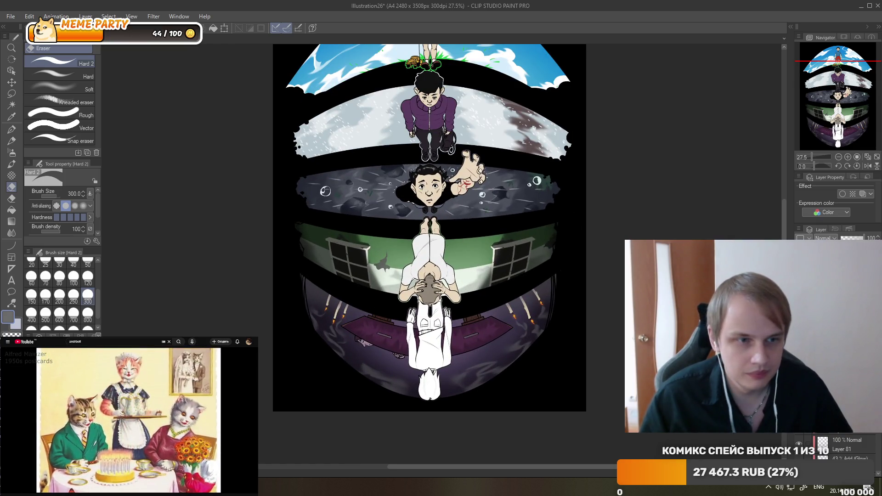
pyautogui.scroll(1, 460, 257)
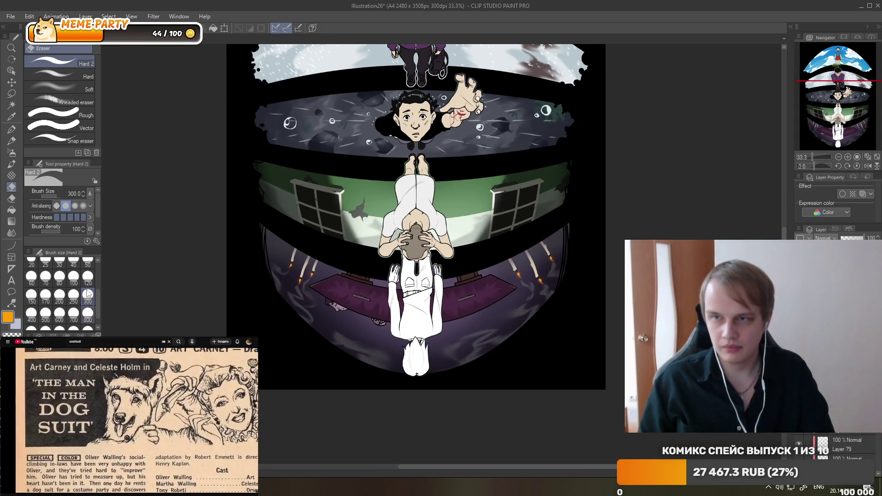
# Paint orange over the lower purple bowl and set that layer's blending mode to Hue.
pyautogui.press('p')
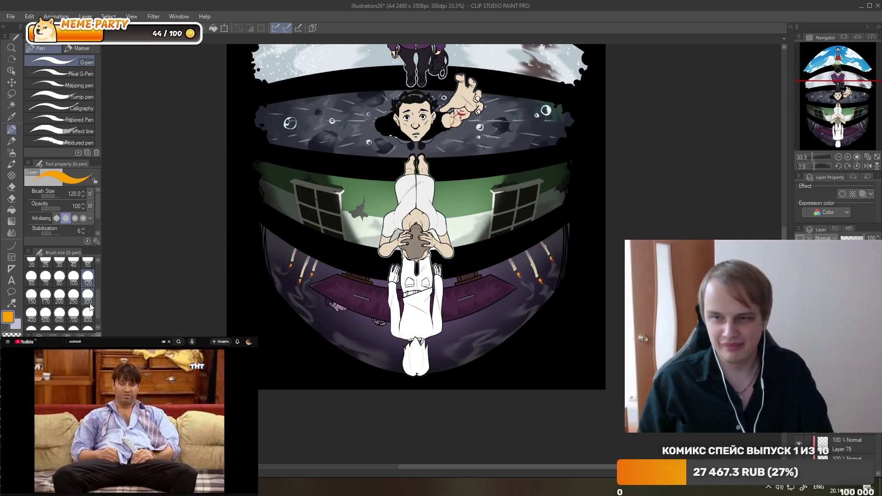
pyautogui.moveTo(253, 242)
pyautogui.mouseDown()
pyautogui.moveTo(441, 315)
pyautogui.moveTo(522, 302)
pyautogui.mouseUp()
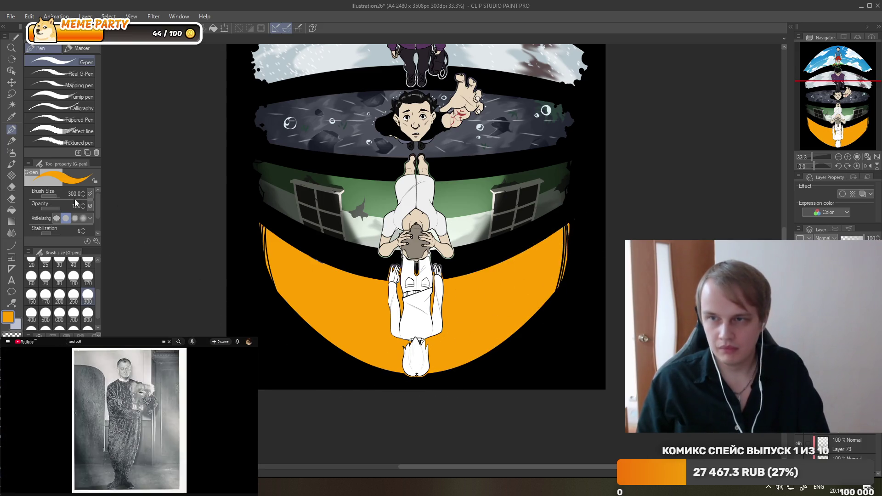
pyautogui.click(12, 233)
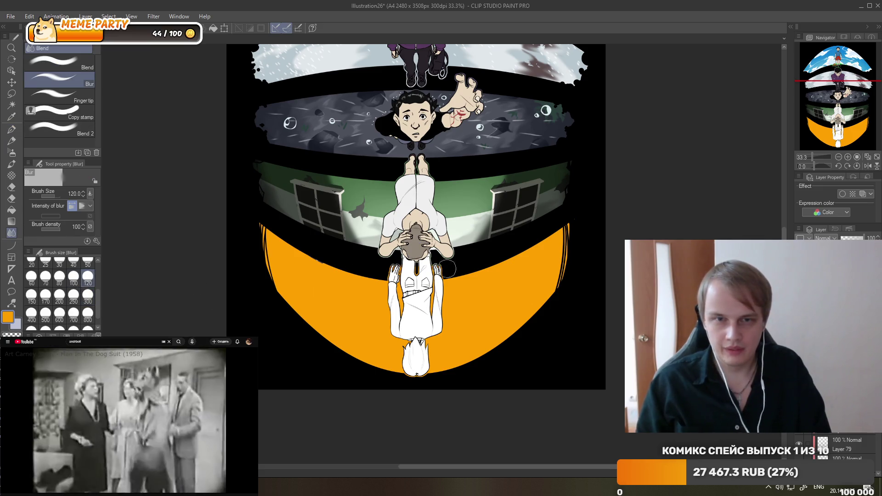
pyautogui.hotkey('ctrl', '-')
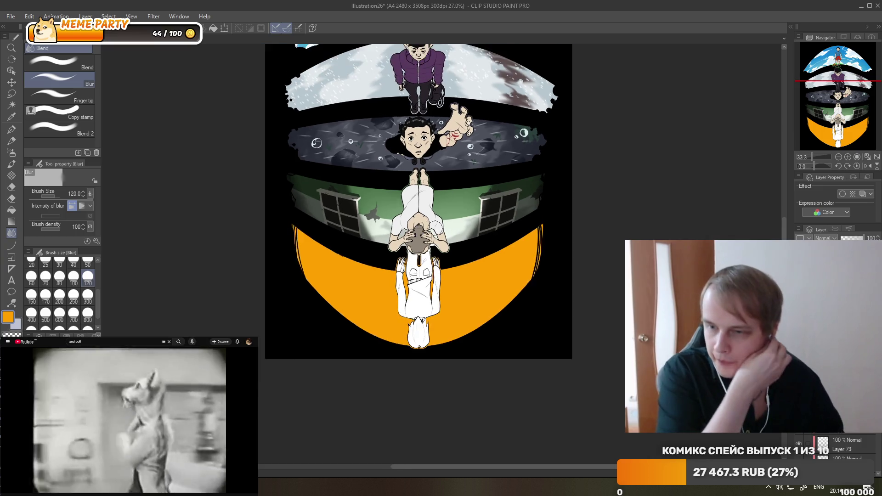
pyautogui.hotkey('ctrl', '0')
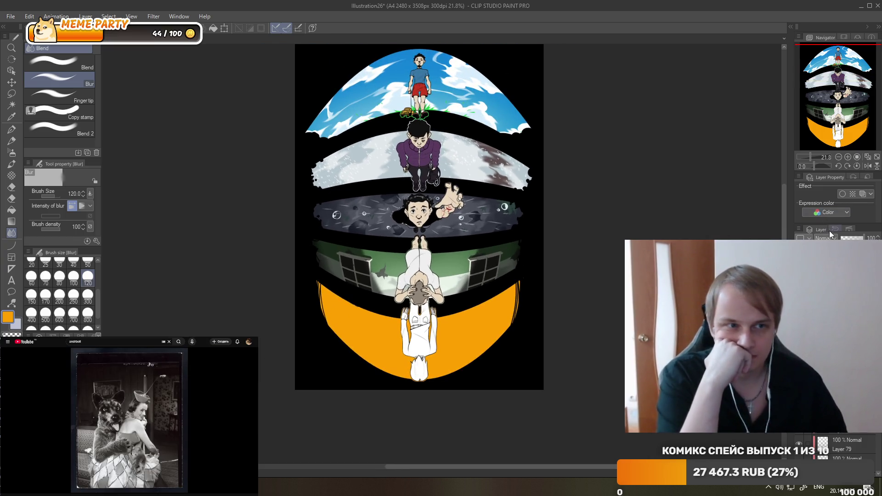
pyautogui.click(827, 457)
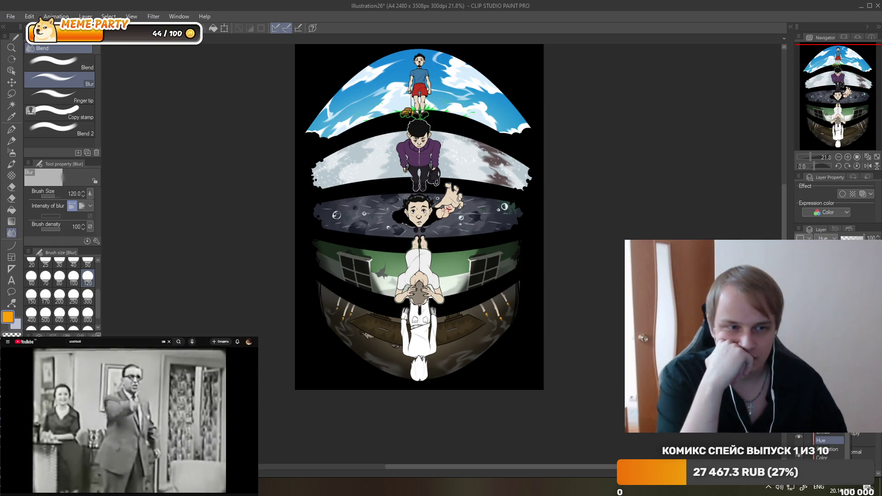
pyautogui.scroll(1, 463, 264)
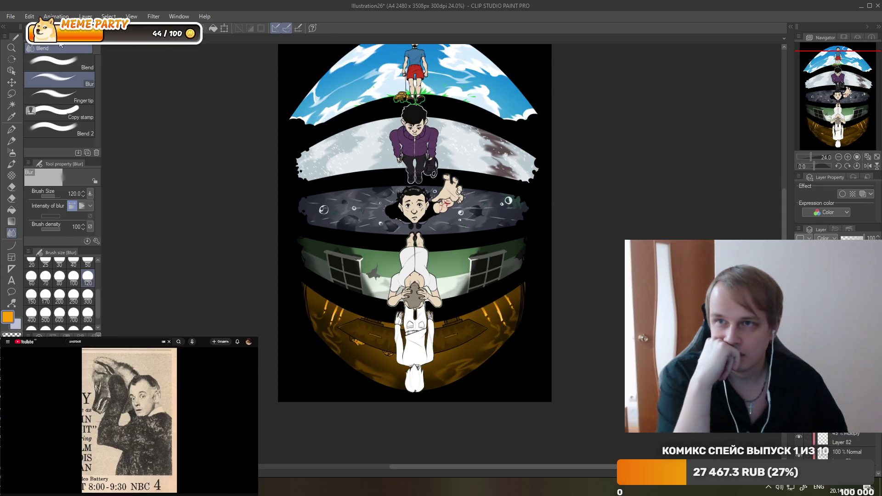
# Cut the bottom bowl layer's saturation to -56 in Hue/Saturation/Luminosity.
pyautogui.click(30, 17)
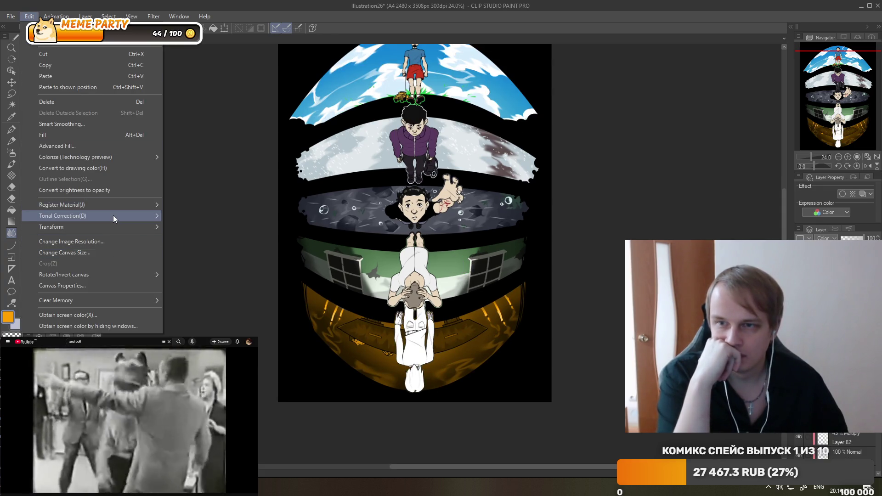
pyautogui.moveTo(113, 215)
pyautogui.click(189, 227)
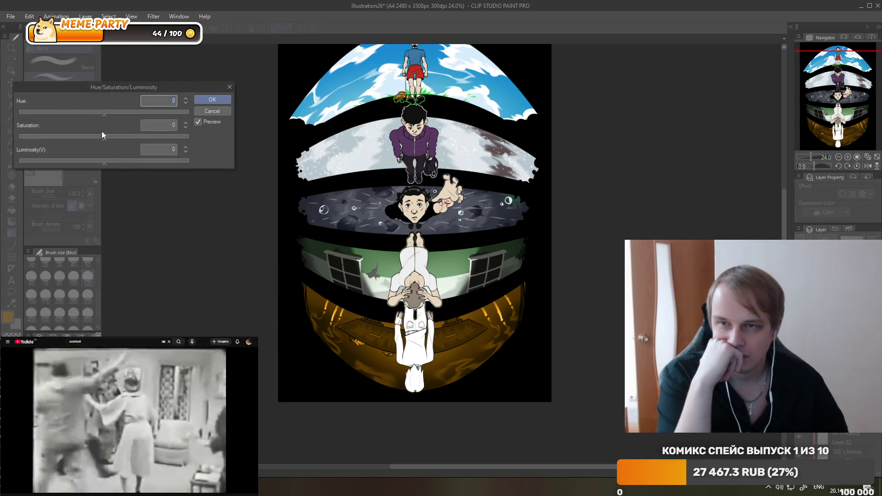
pyautogui.moveTo(103, 137); pyautogui.dragTo(56, 134)
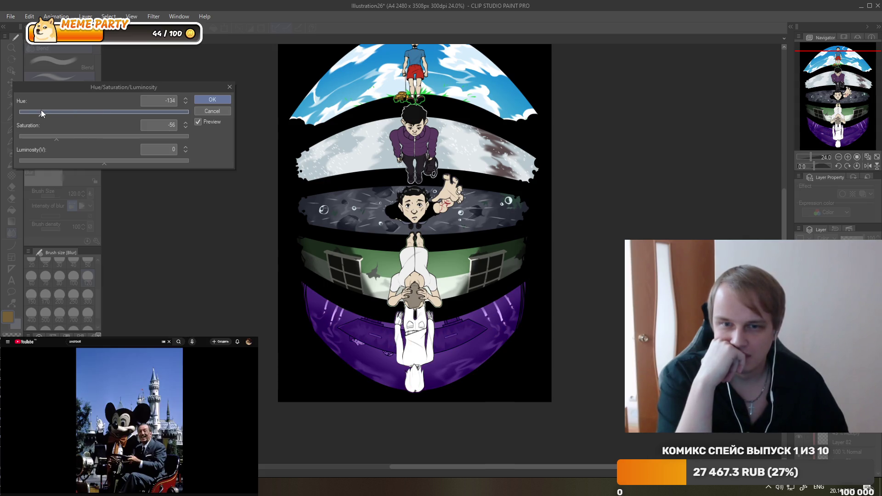
# Settle the hue shift at -127, apply it, and lower the layer's opacity.
pyautogui.moveTo(42, 114); pyautogui.dragTo(135, 121)
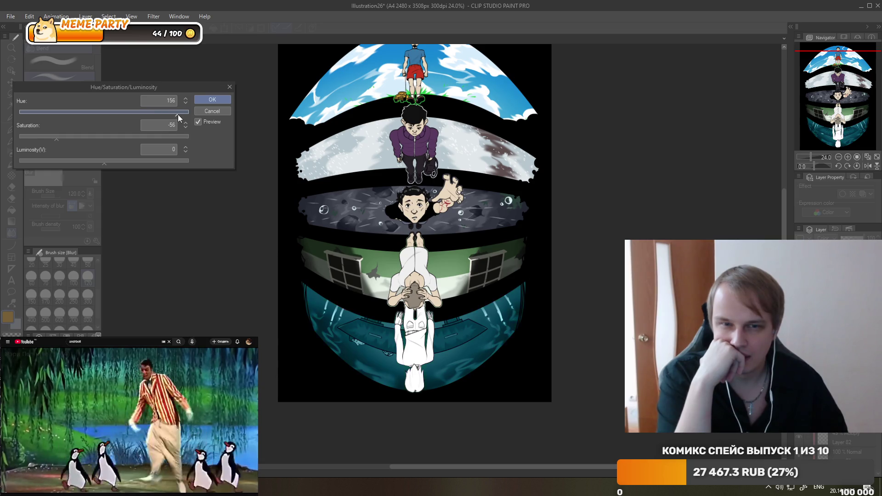
pyautogui.moveTo(178, 115); pyautogui.dragTo(179, 115)
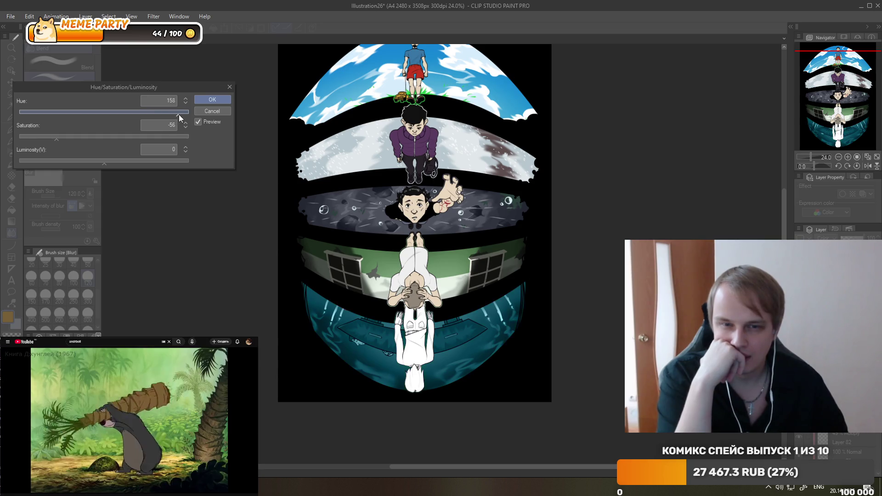
pyautogui.moveTo(40, 115)
pyautogui.mouseDown()
pyautogui.moveTo(29, 114)
pyautogui.moveTo(51, 113)
pyautogui.mouseUp()
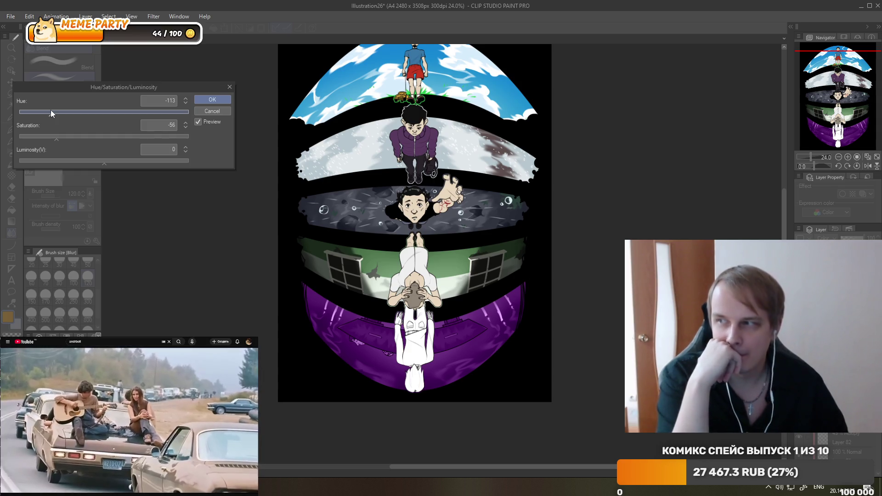
pyautogui.moveTo(51, 111)
pyautogui.mouseDown()
pyautogui.moveTo(63, 113)
pyautogui.moveTo(52, 111)
pyautogui.mouseUp()
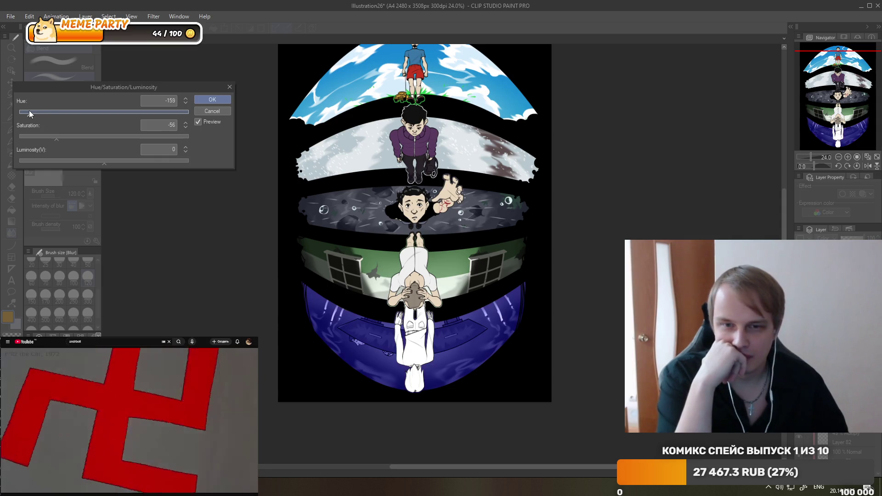
pyautogui.moveTo(28, 111); pyautogui.dragTo(57, 112)
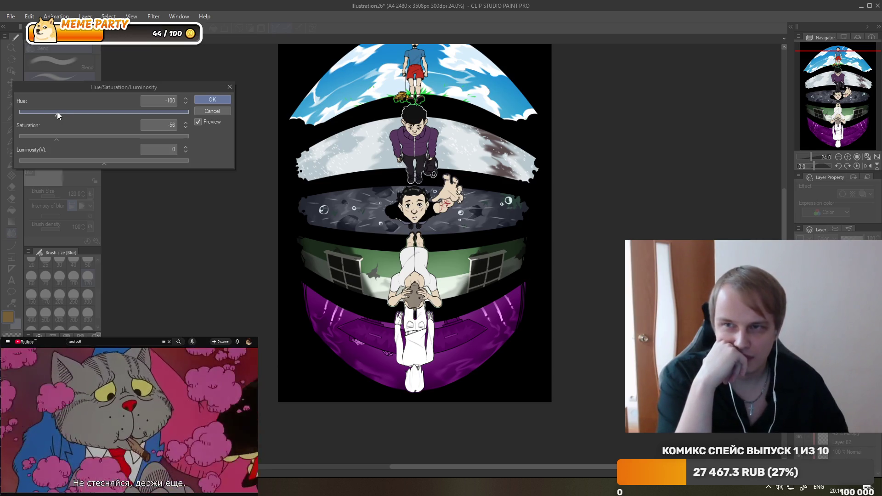
pyautogui.moveTo(57, 112); pyautogui.dragTo(63, 111)
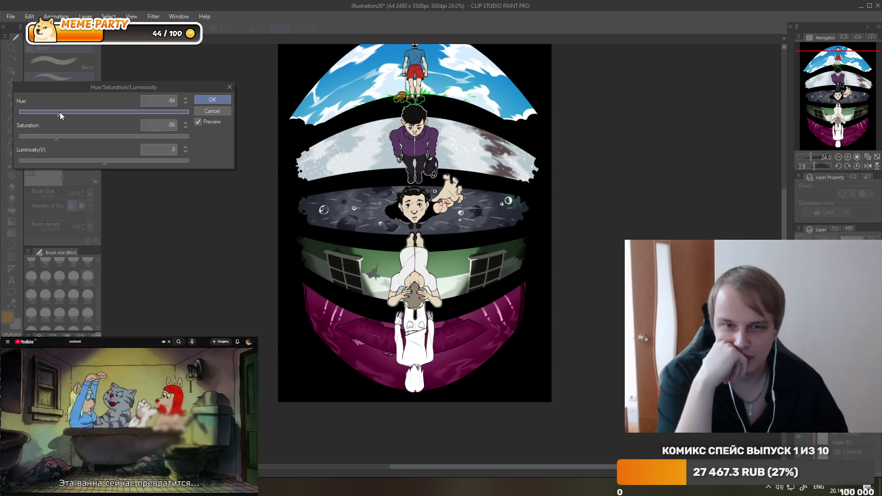
pyautogui.moveTo(48, 112); pyautogui.dragTo(44, 112)
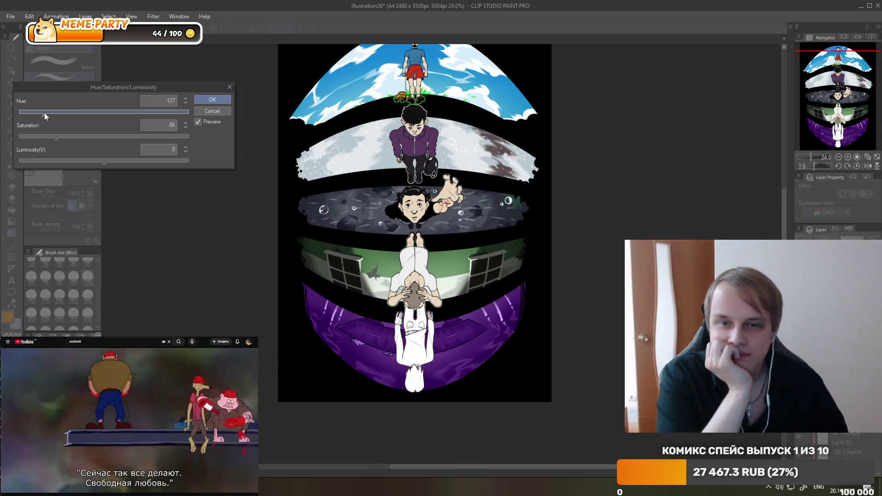
pyautogui.click(196, 99)
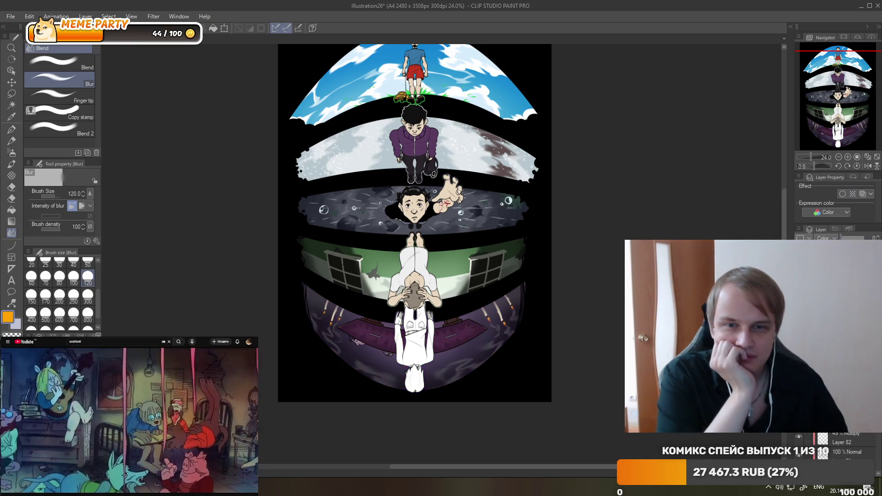
pyautogui.moveTo(863, 238); pyautogui.dragTo(840, 239)
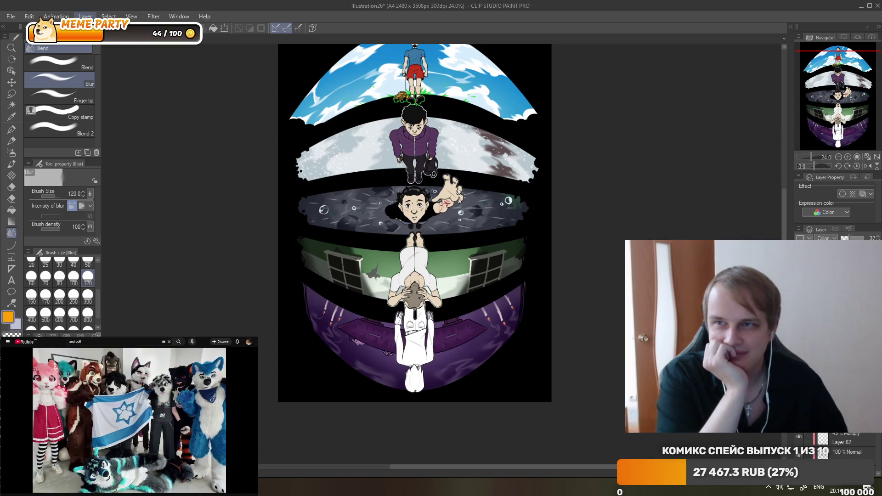
# Shift the bottom room band's hue to -40 with Hue/Saturation/Luminosity.
pyautogui.click(46, 16)
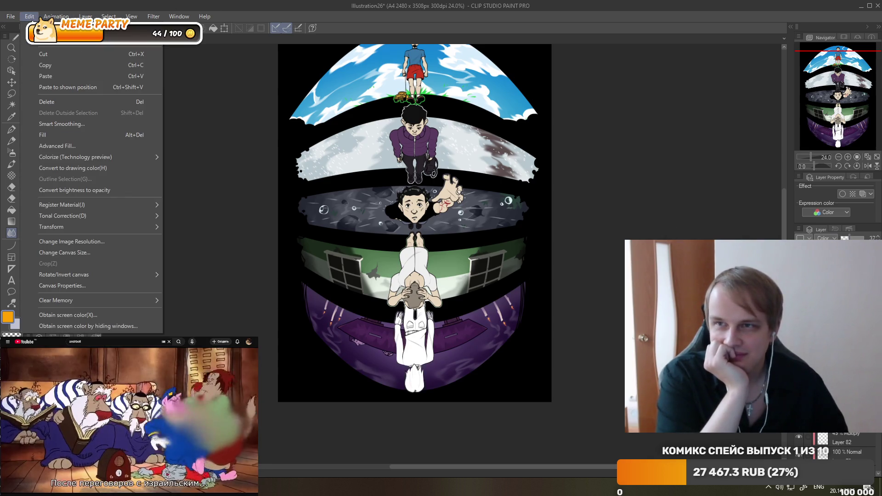
pyautogui.moveTo(137, 217)
pyautogui.click(202, 228)
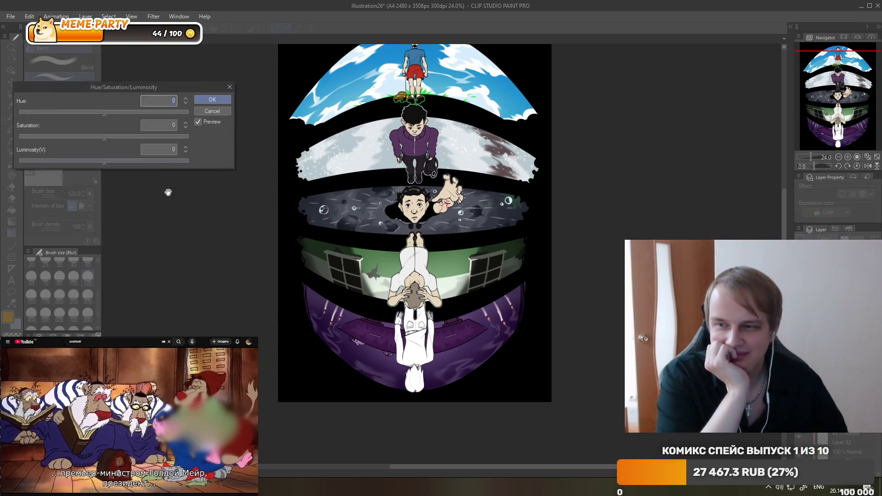
pyautogui.moveTo(100, 116)
pyautogui.mouseDown()
pyautogui.moveTo(62, 110)
pyautogui.moveTo(132, 115)
pyautogui.mouseUp()
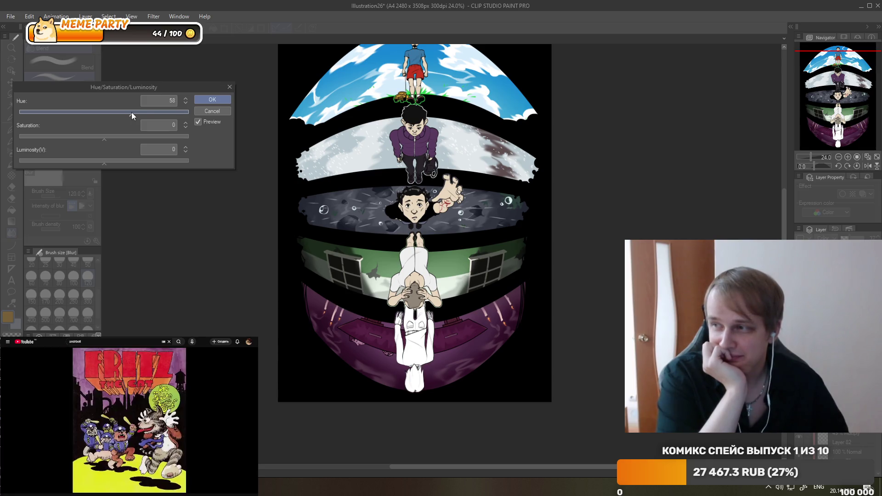
pyautogui.moveTo(131, 112)
pyautogui.mouseDown()
pyautogui.moveTo(146, 112)
pyautogui.moveTo(89, 106)
pyautogui.mouseUp()
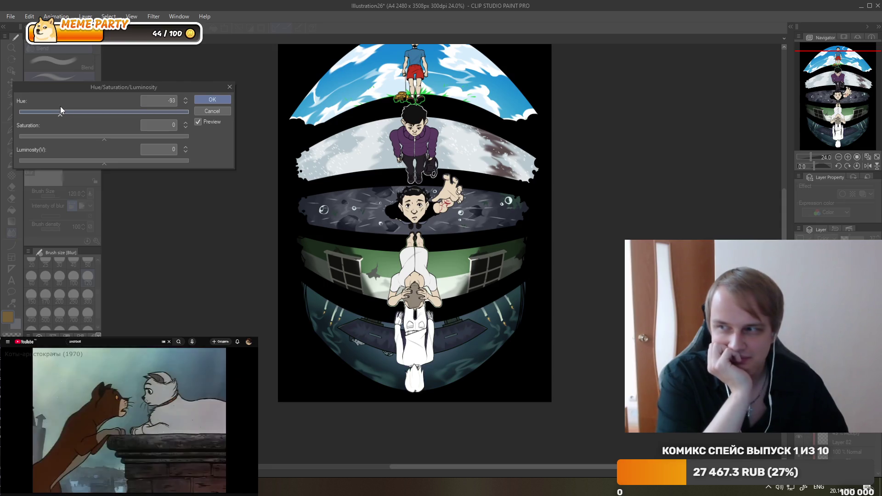
pyautogui.moveTo(61, 107); pyautogui.dragTo(64, 108)
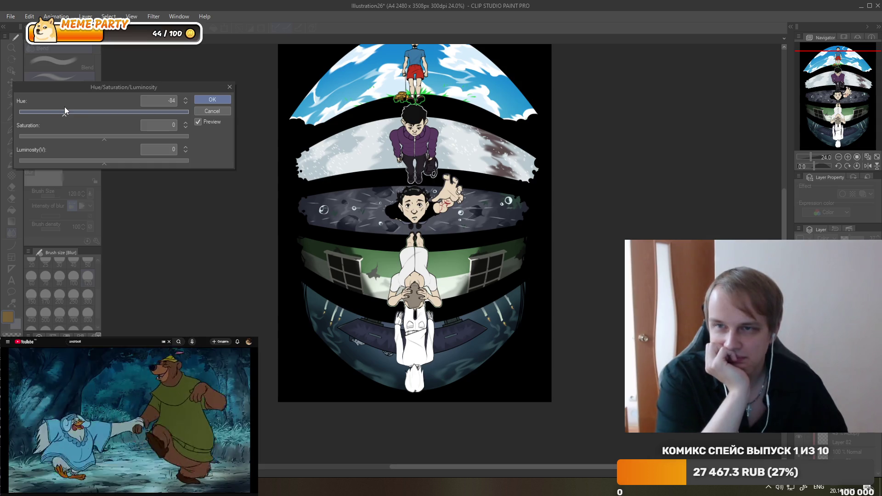
pyautogui.moveTo(64, 111); pyautogui.dragTo(85, 112)
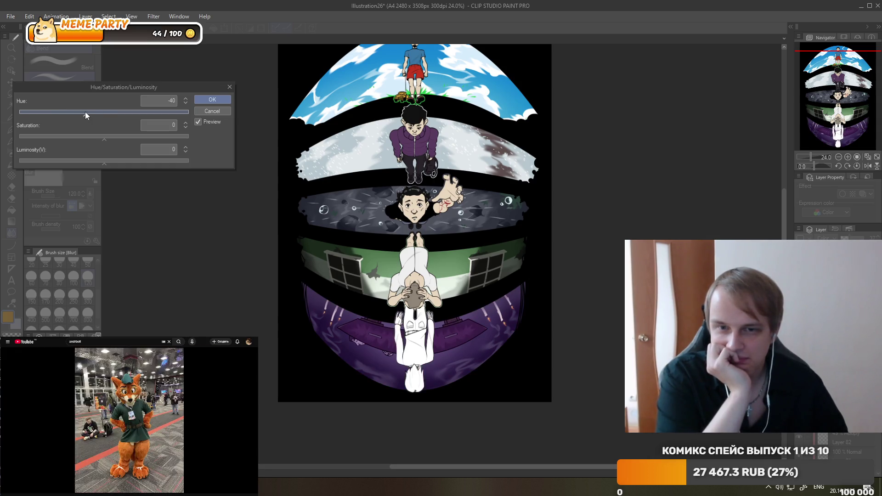
pyautogui.click(207, 101)
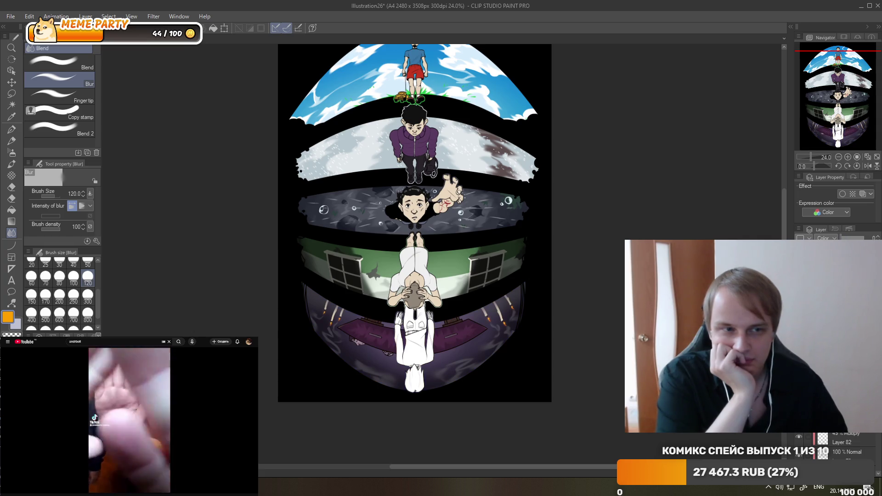
# Sample the beige skin colour with the Eyedropper and zoom to 110% on the bottom figure.
pyautogui.scroll(-2, 459, 234)
pyautogui.scroll(1, 424, 237)
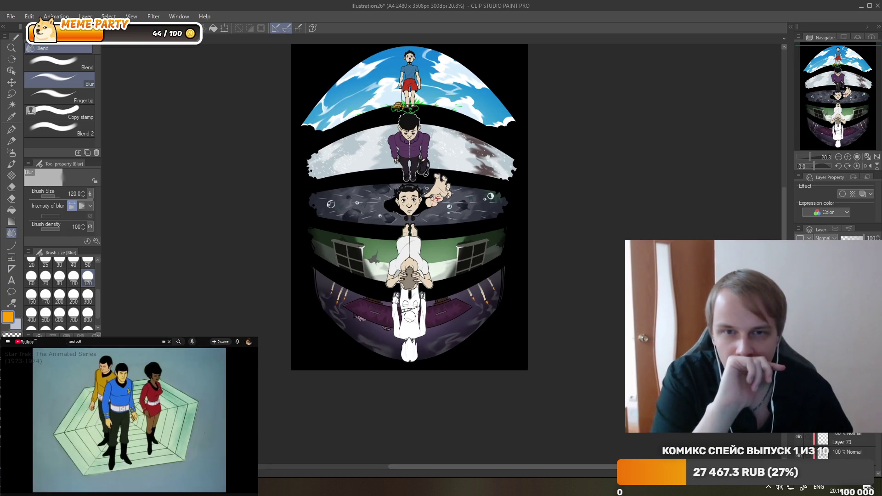
pyautogui.scroll(-1, 403, 239)
pyautogui.scroll(3, 403, 240)
pyautogui.scroll(1, 400, 276)
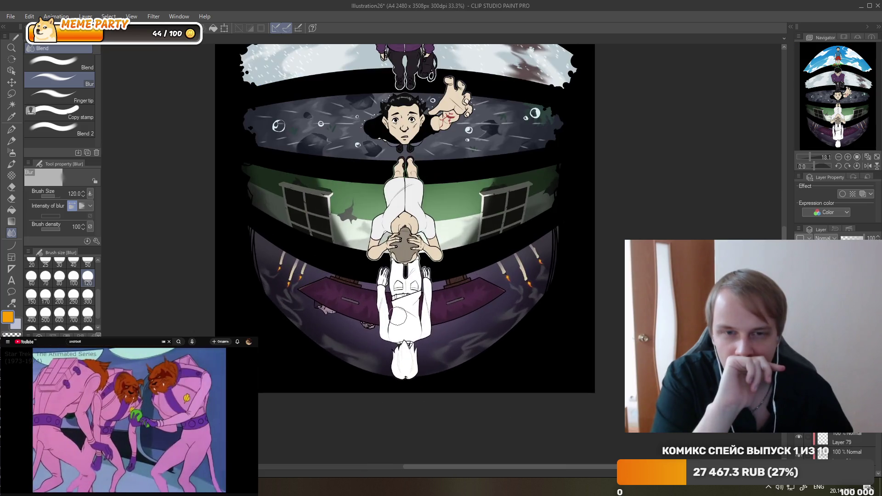
pyautogui.scroll(-1, 397, 316)
pyautogui.scroll(-2, 397, 316)
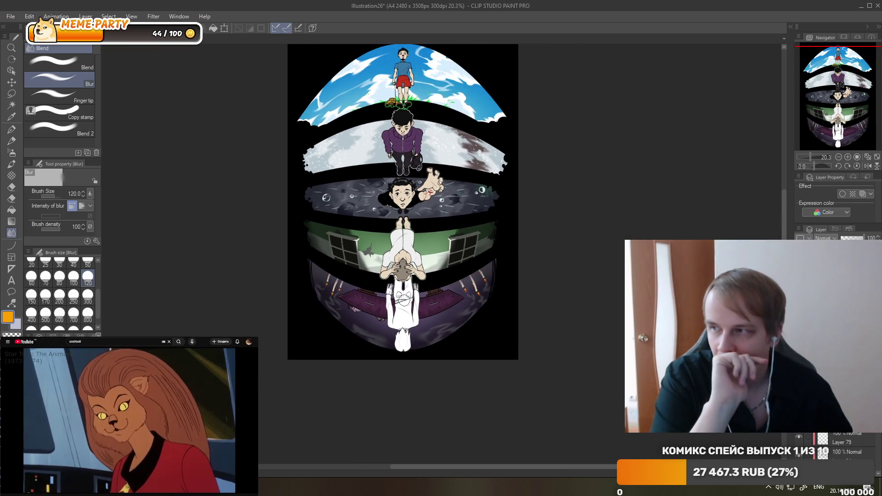
pyautogui.scroll(1, 397, 316)
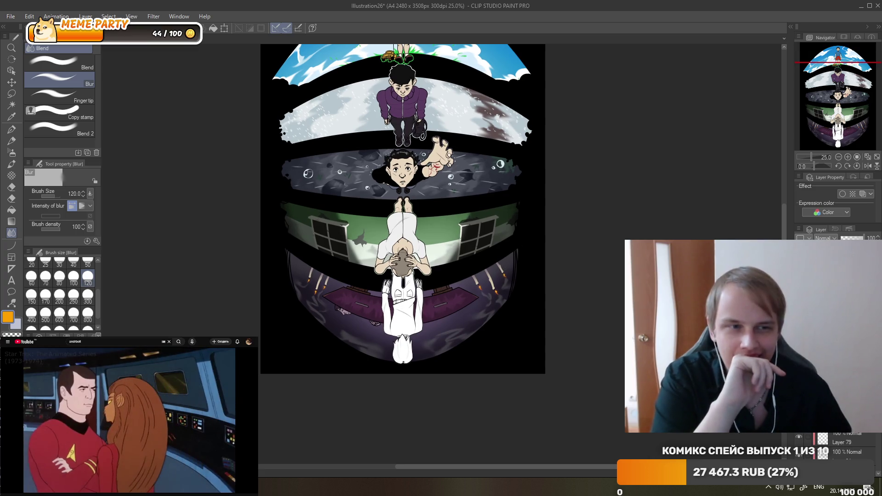
pyautogui.scroll(2, 845, 443)
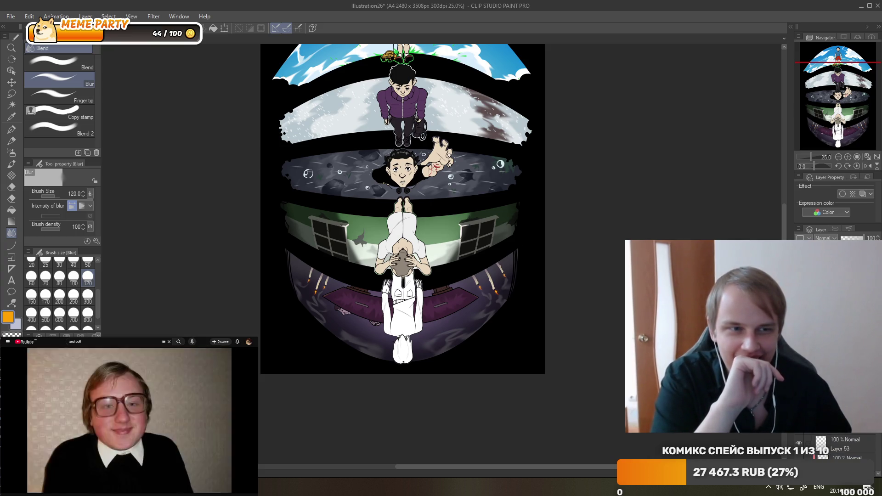
pyautogui.scroll(2, 403, 262)
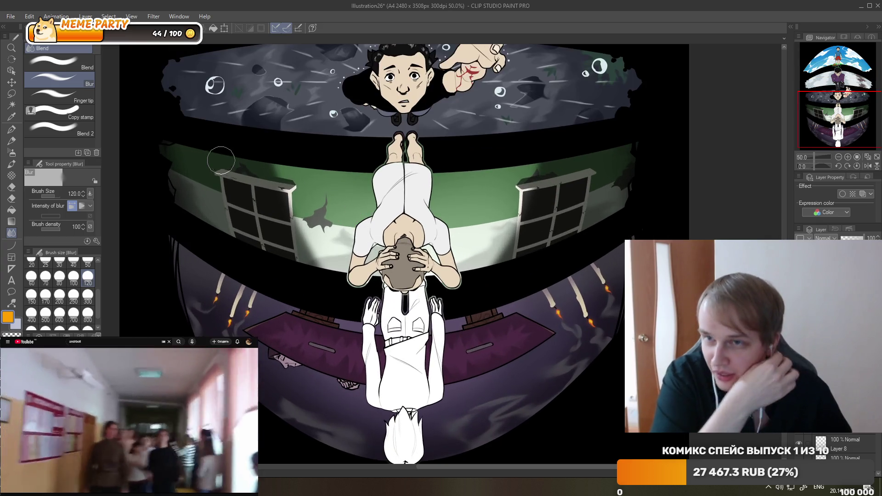
pyautogui.click(11, 117)
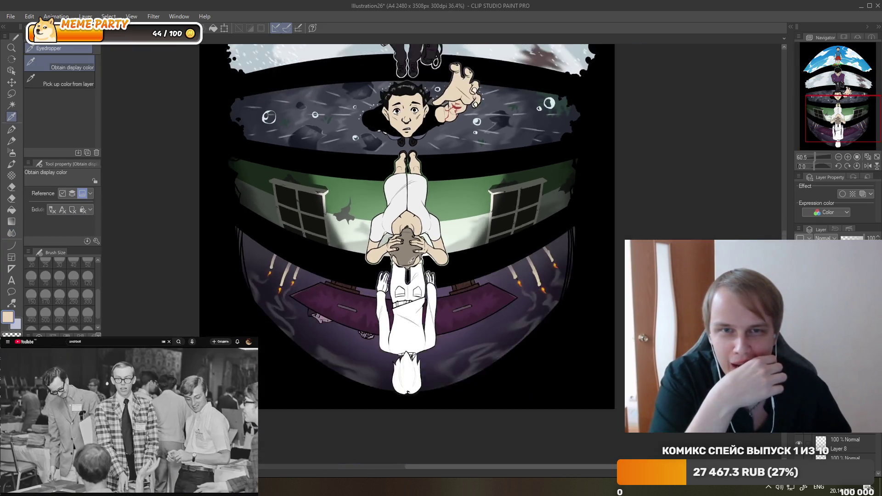
pyautogui.scroll(1, 419, 299)
pyautogui.scroll(2, 419, 300)
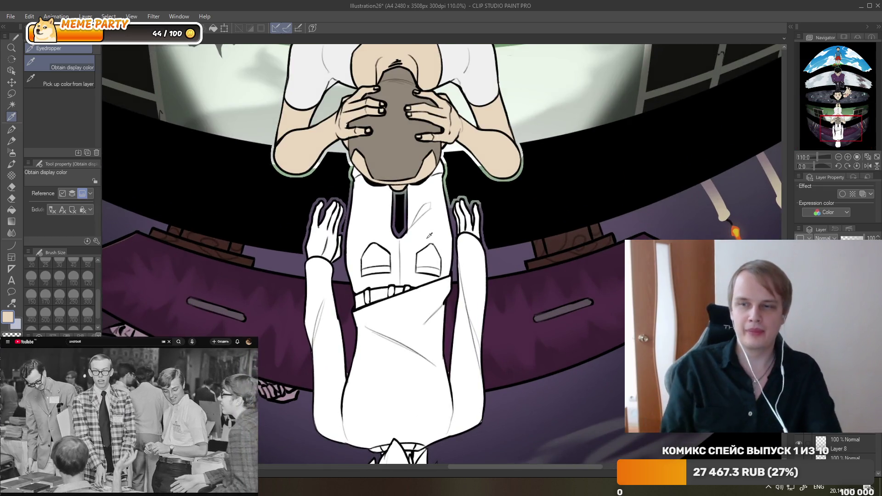
# Paint the bottom figure's white body beige with the G-pen and darken its white hair.
pyautogui.click(14, 132)
pyautogui.moveTo(375, 204)
pyautogui.mouseDown()
pyautogui.moveTo(460, 350)
pyautogui.moveTo(394, 382)
pyautogui.mouseUp()
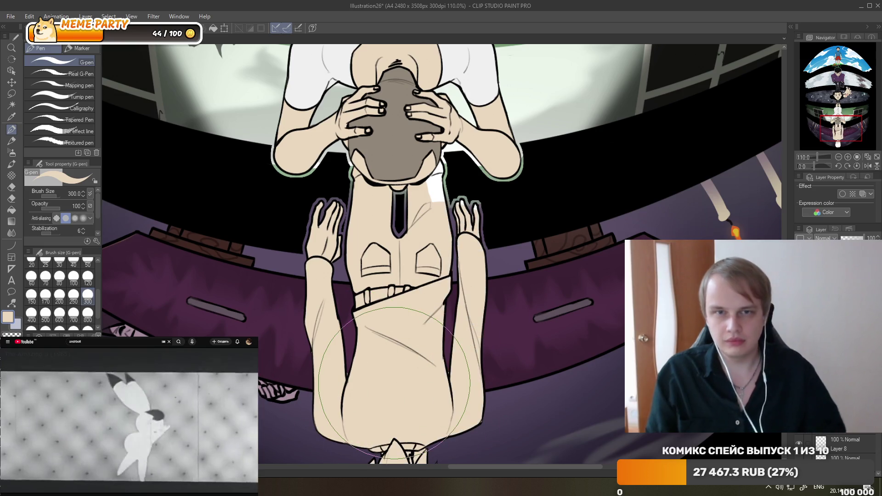
pyautogui.scroll(-2, 394, 382)
pyautogui.scroll(-1, 380, 202)
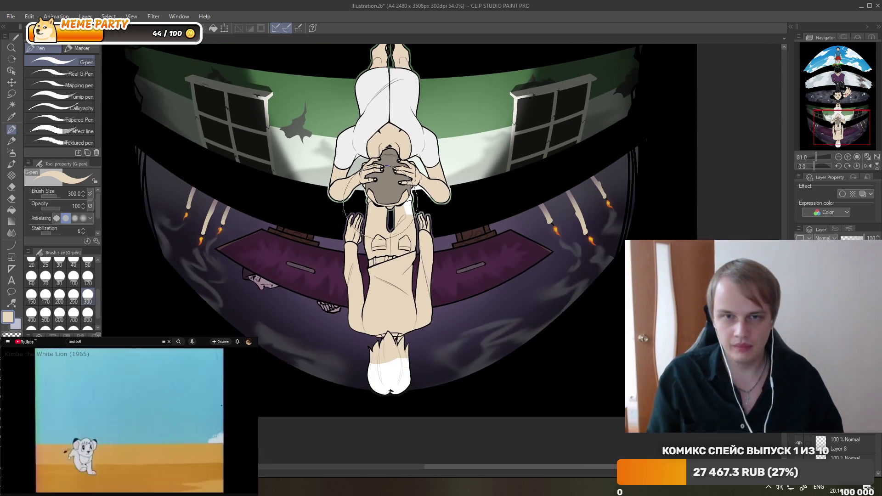
pyautogui.moveTo(390, 358); pyautogui.dragTo(371, 380)
# Scribble blue over the bottom figure's torso to block in the vest.
pyautogui.scroll(1, 404, 230)
pyautogui.scroll(1, 405, 225)
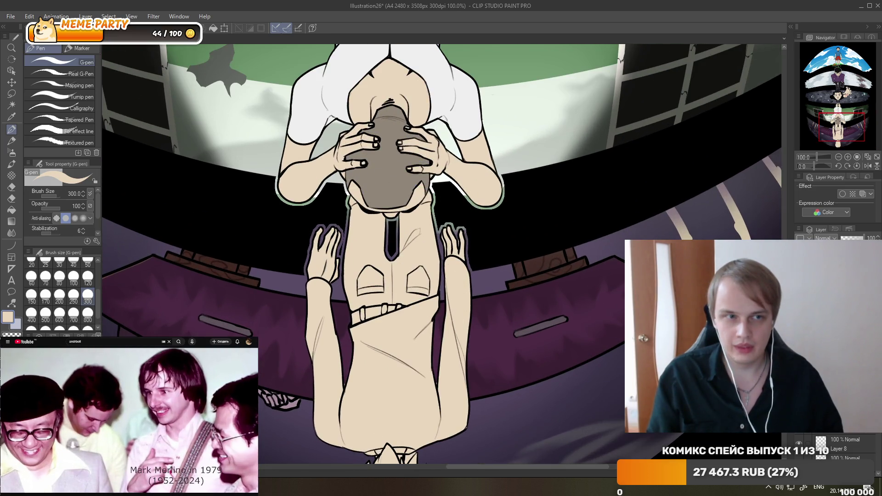
pyautogui.scroll(1, 374, 199)
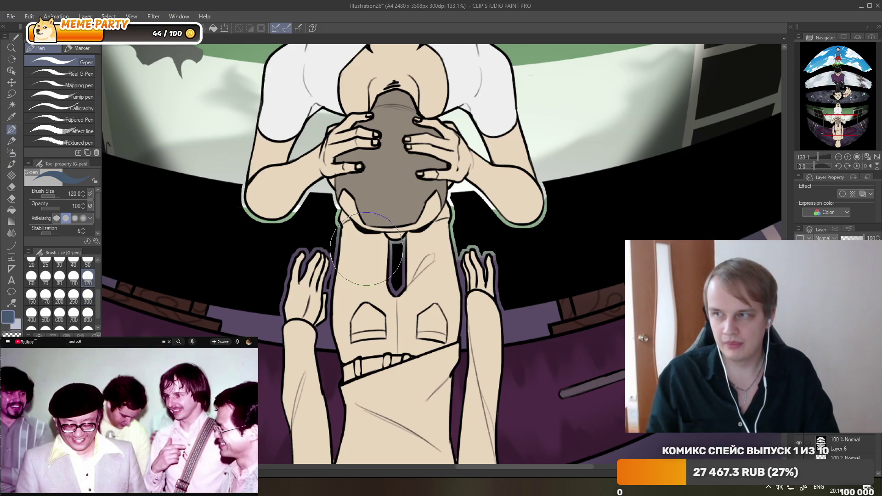
pyautogui.moveTo(363, 299)
pyautogui.mouseDown()
pyautogui.moveTo(419, 334)
pyautogui.moveTo(434, 221)
pyautogui.mouseUp()
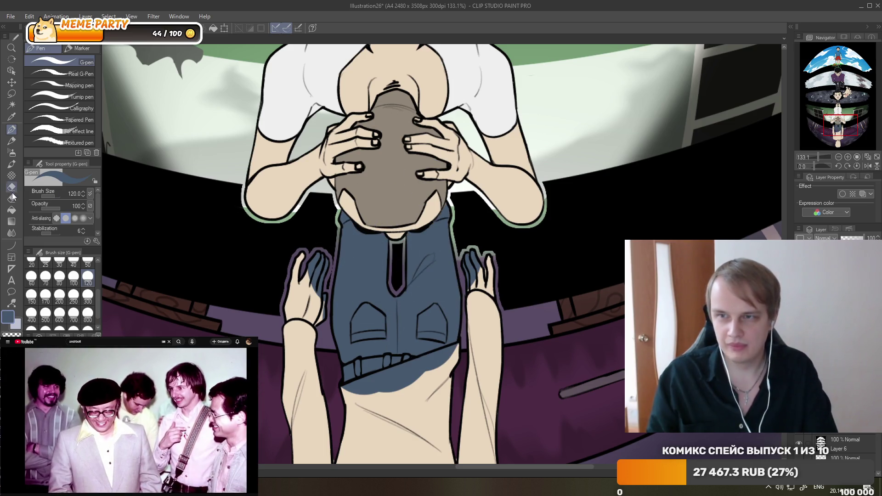
pyautogui.press('e')
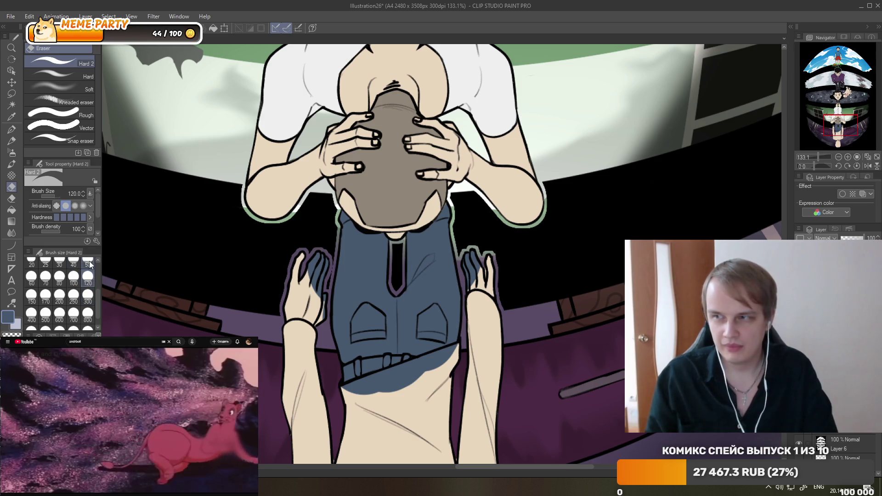
# Erase the blue spill below the belt line with the eraser at size 50.
pyautogui.click(88, 263)
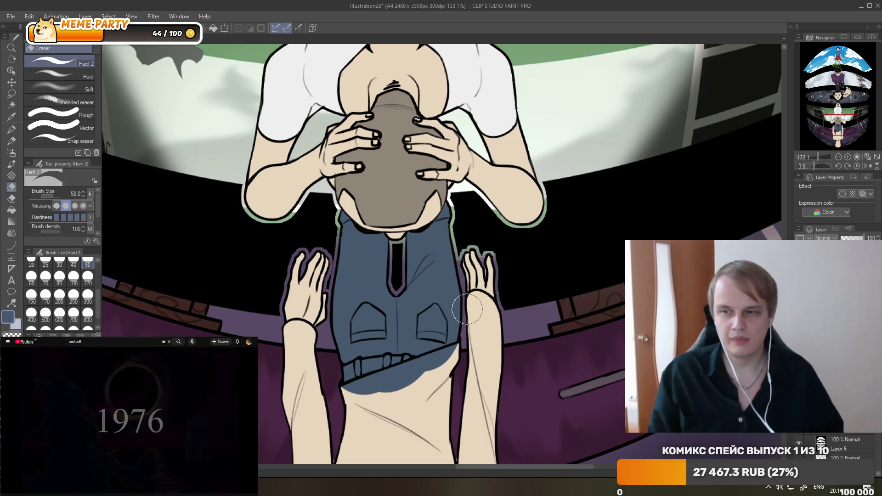
pyautogui.scroll(-3, 473, 312)
pyautogui.scroll(5, 432, 242)
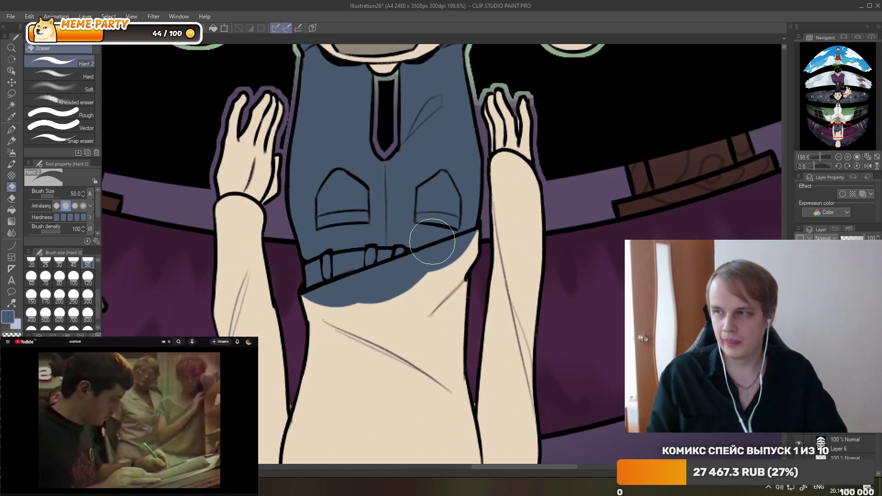
pyautogui.moveTo(323, 312); pyautogui.dragTo(408, 283)
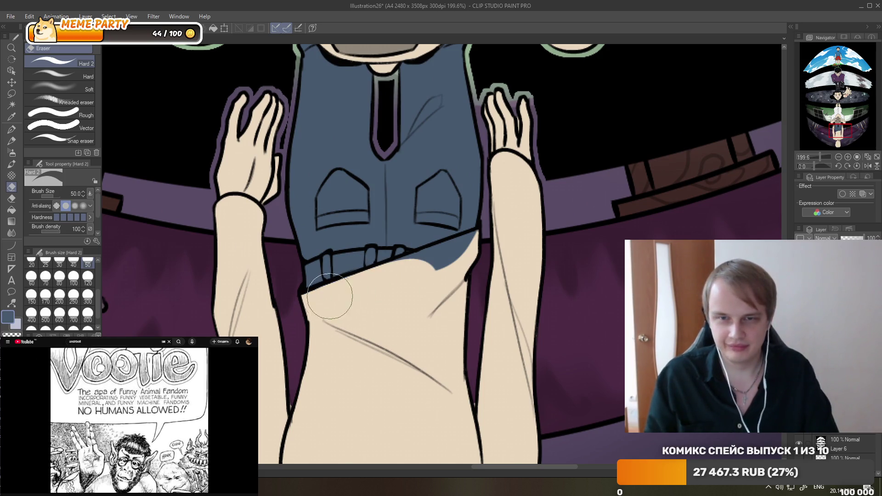
pyautogui.moveTo(358, 298); pyautogui.dragTo(432, 258)
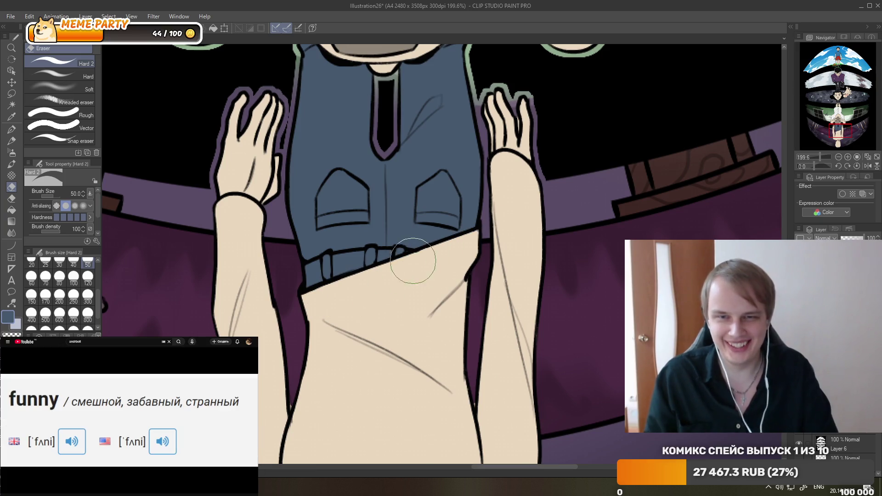
# Reduce the hard eraser size to the 17 preset.
pyautogui.scroll(-3, 412, 322)
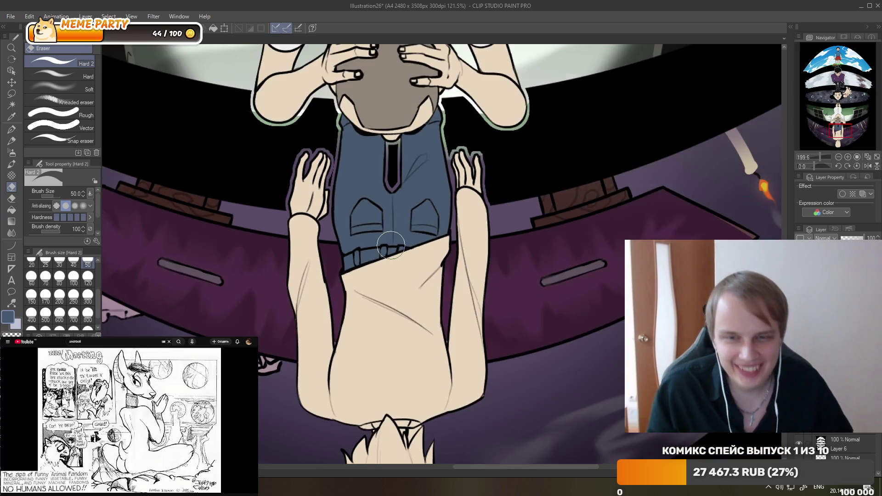
pyautogui.scroll(-3, 413, 321)
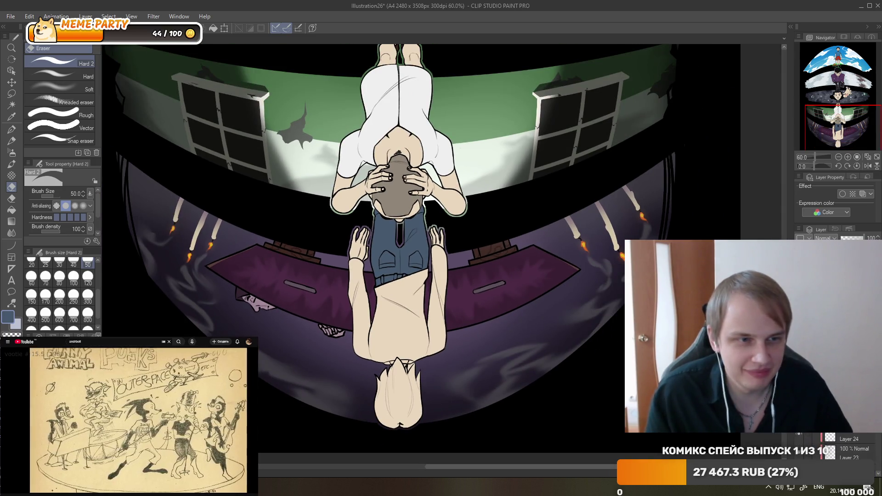
pyautogui.scroll(3, 306, 316)
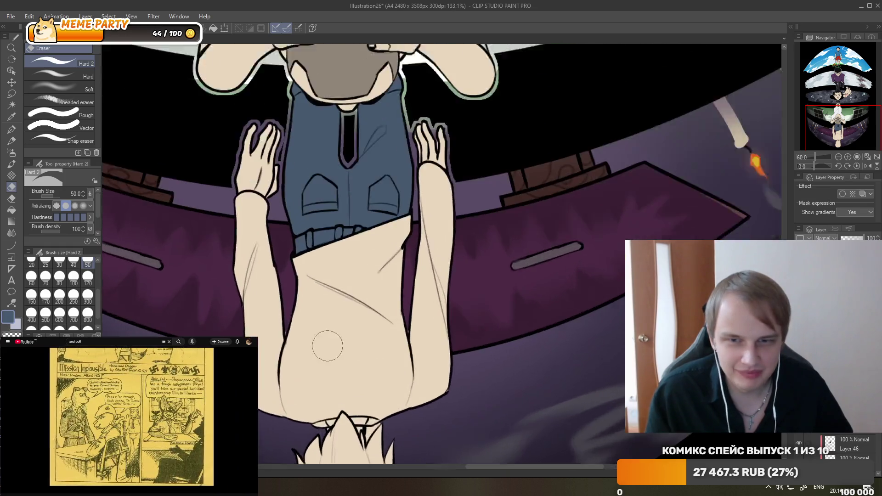
pyautogui.scroll(3, 305, 316)
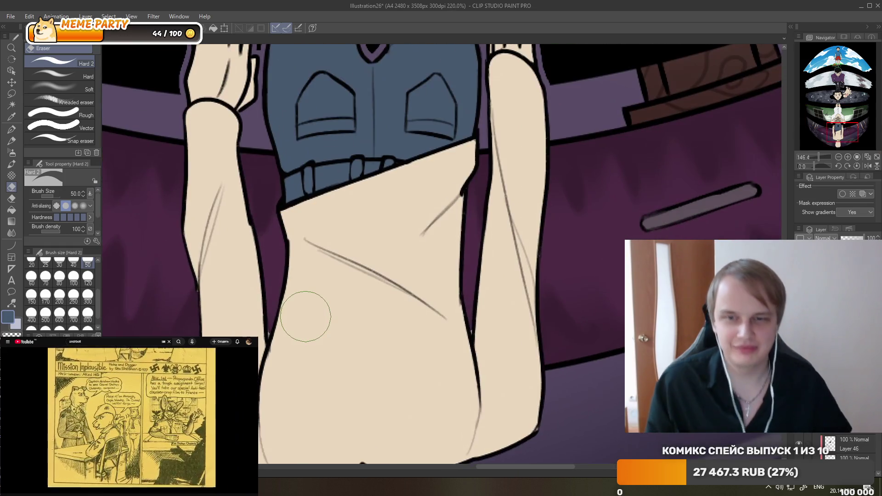
pyautogui.click(90, 263)
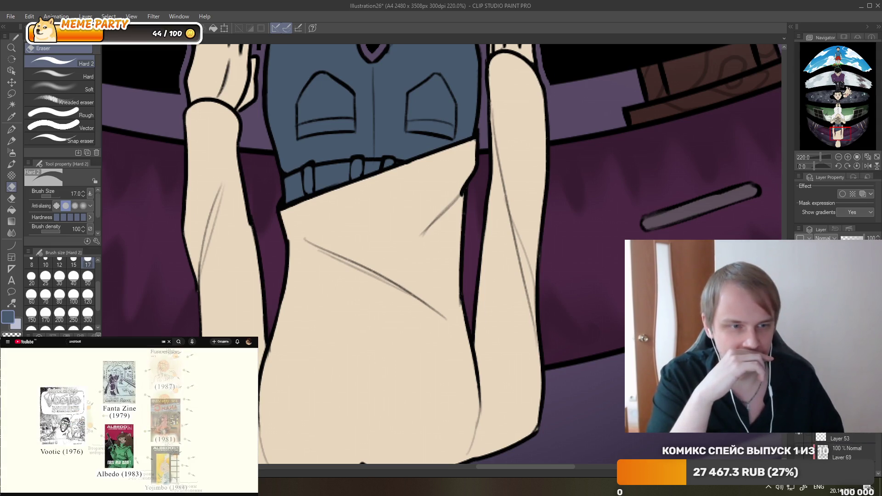
pyautogui.scroll(-5, 411, 295)
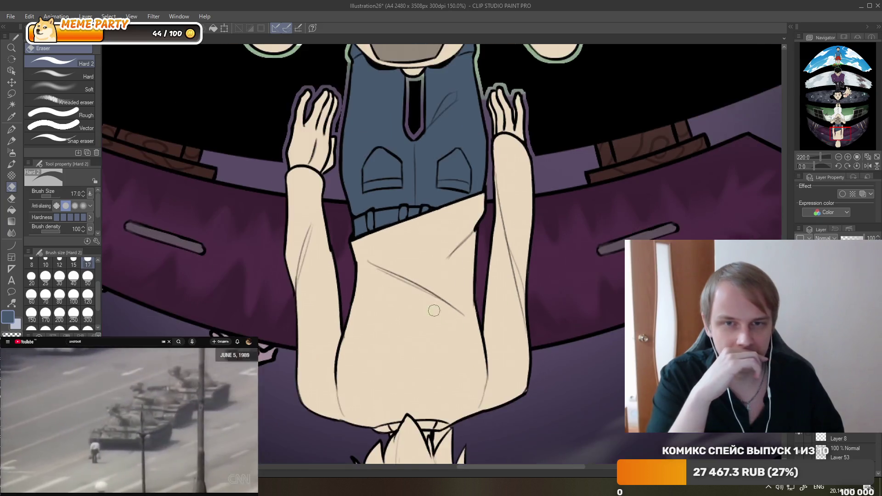
pyautogui.scroll(-4, 411, 295)
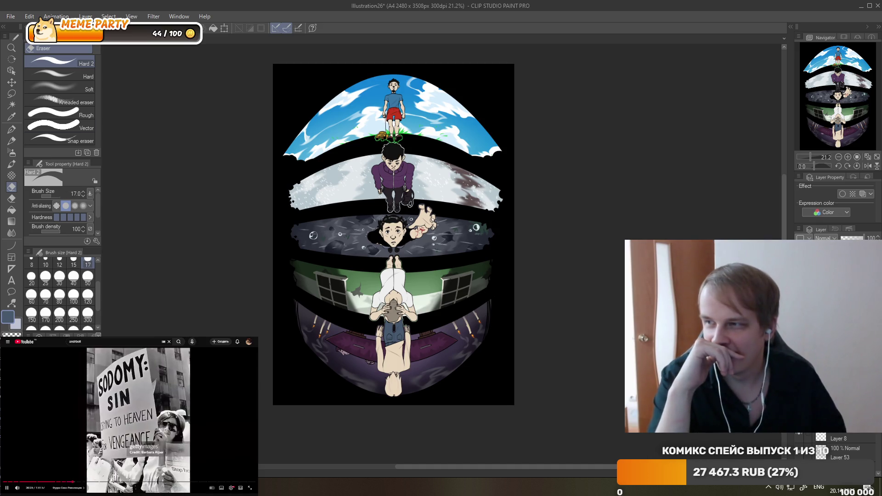
# Pause the playing video over the workspace.
pyautogui.click(193, 409)
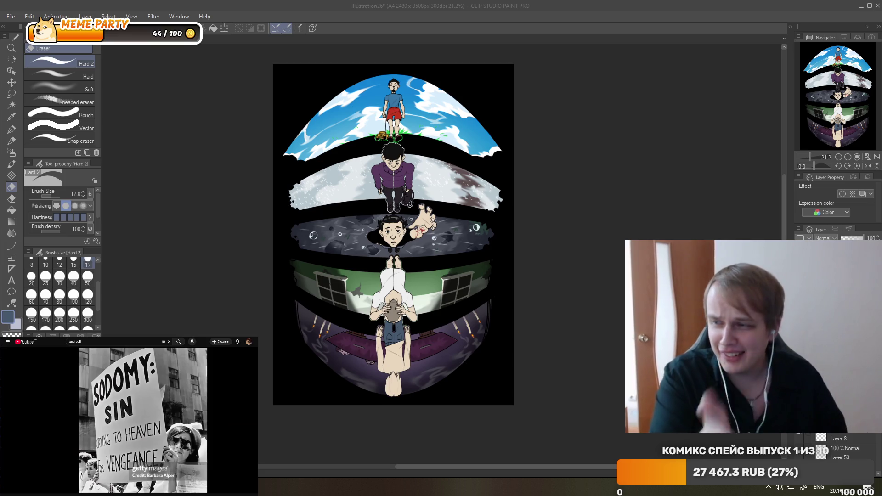
pyautogui.scroll(2, 424, 186)
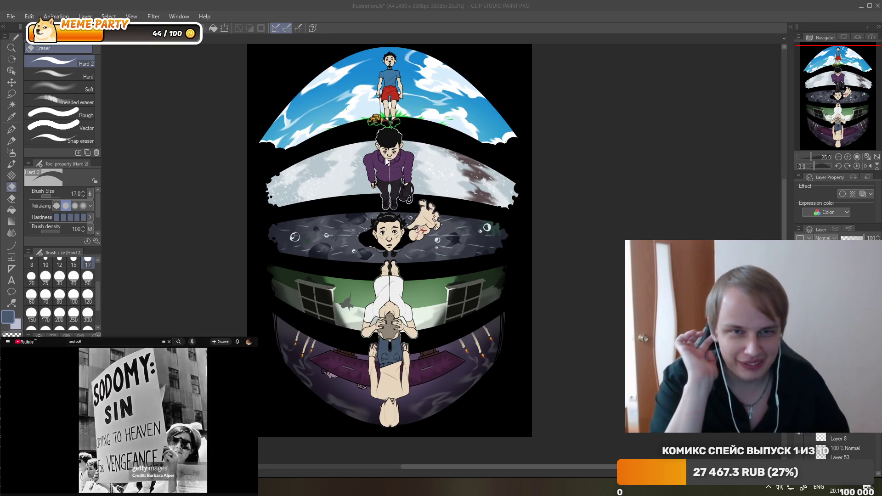
pyautogui.scroll(-1, 404, 147)
pyautogui.scroll(2, 384, 105)
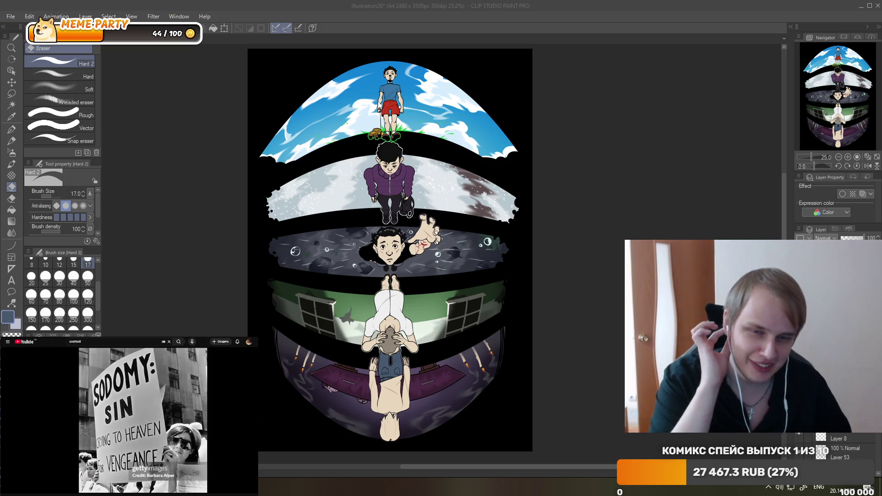
pyautogui.scroll(-1, 383, 109)
pyautogui.scroll(2, 378, 273)
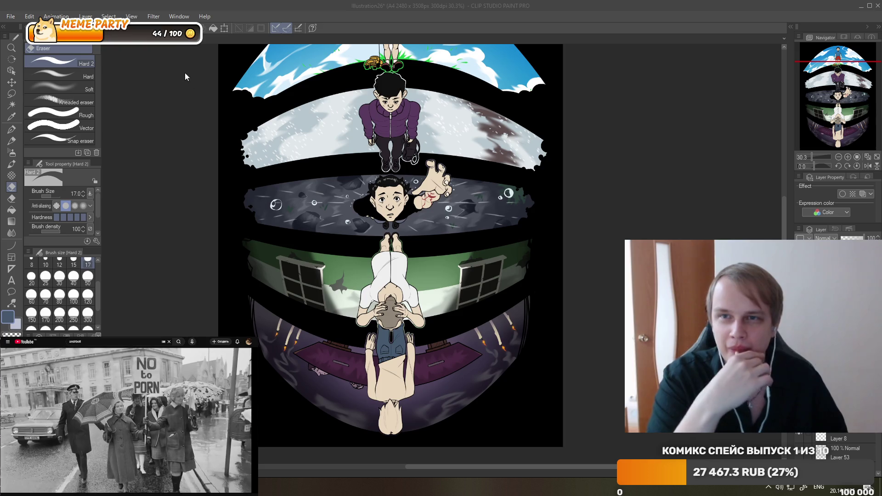
# Compare the Illustration25.jpg reference with the fisheye Illustration26 drawing.
pyautogui.click(134, 40)
pyautogui.scroll(3, 391, 248)
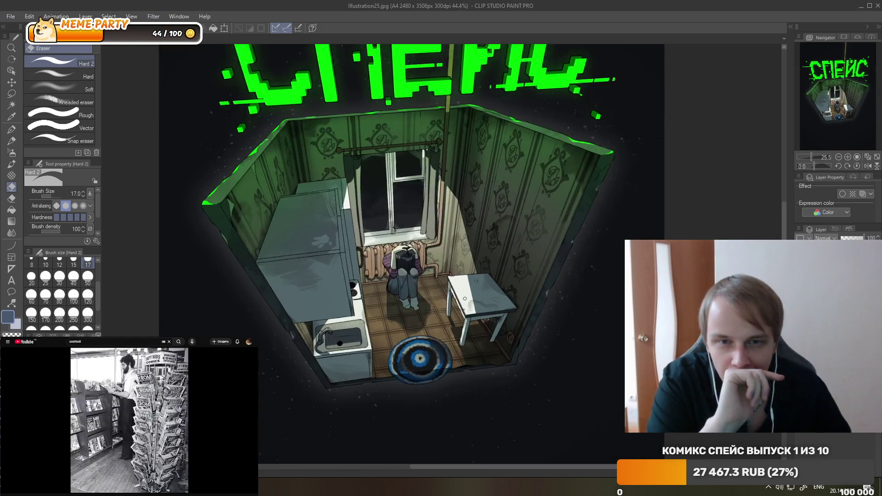
pyautogui.scroll(2, 390, 249)
pyautogui.scroll(1, 391, 248)
pyautogui.scroll(-3, 390, 249)
pyautogui.scroll(-3, 391, 249)
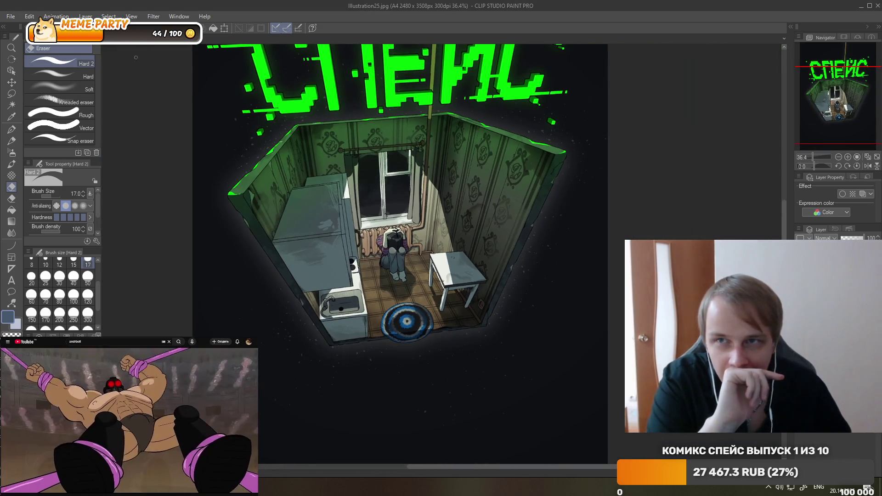
pyautogui.hotkey('ctrl', 'Tab')
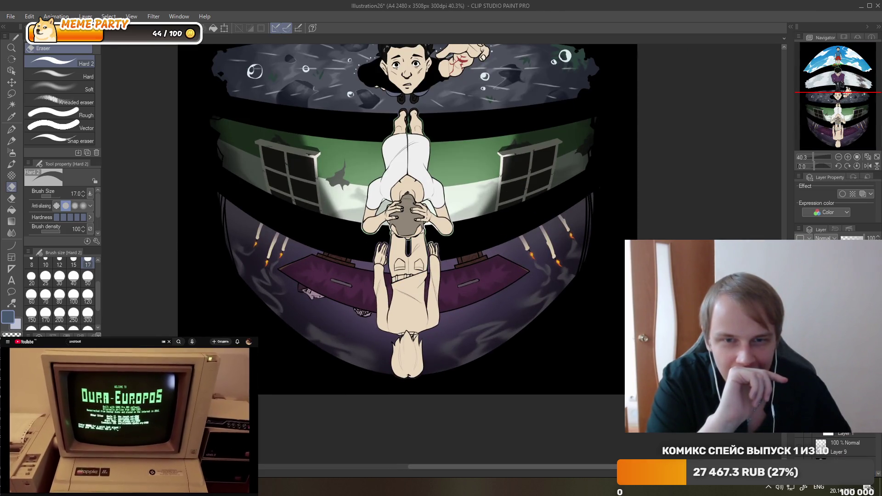
pyautogui.scroll(1, 362, 325)
pyautogui.scroll(1, 362, 325)
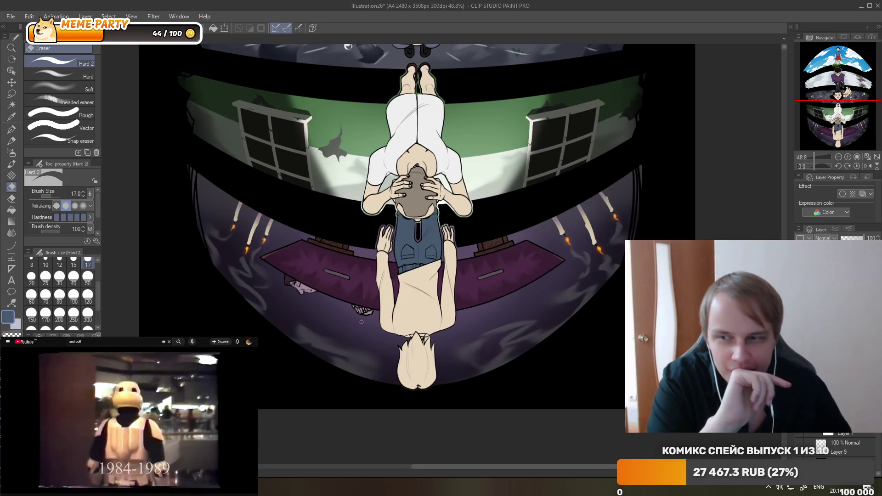
pyautogui.scroll(2, 385, 312)
pyautogui.scroll(1, 401, 303)
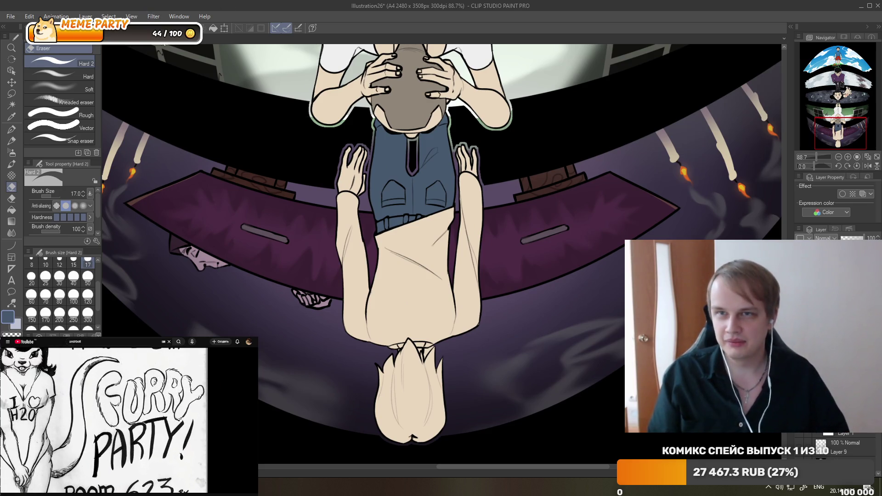
# Pick the girl's sweater colour from Illustration25.jpg with the Eyedropper.
pyautogui.hotkey('ctrl', 'Tab')
pyautogui.click(12, 116)
pyautogui.scroll(2, 372, 228)
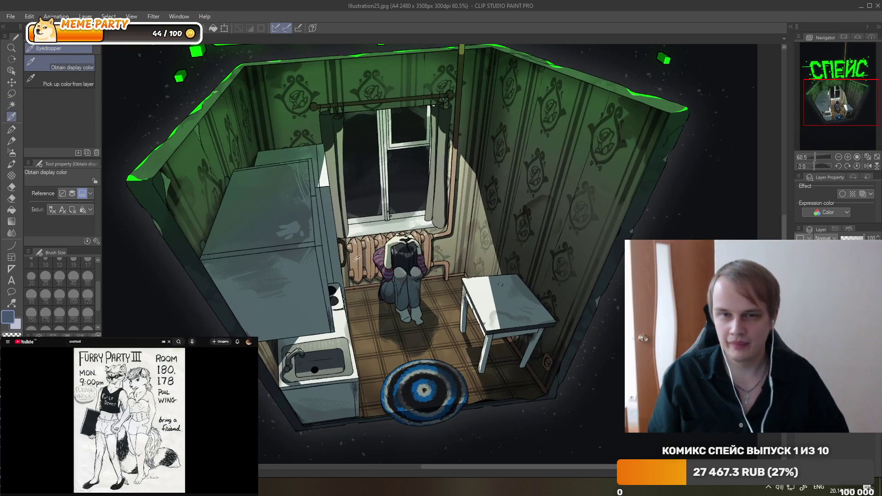
pyautogui.scroll(2, 372, 228)
pyautogui.scroll(2, 372, 228)
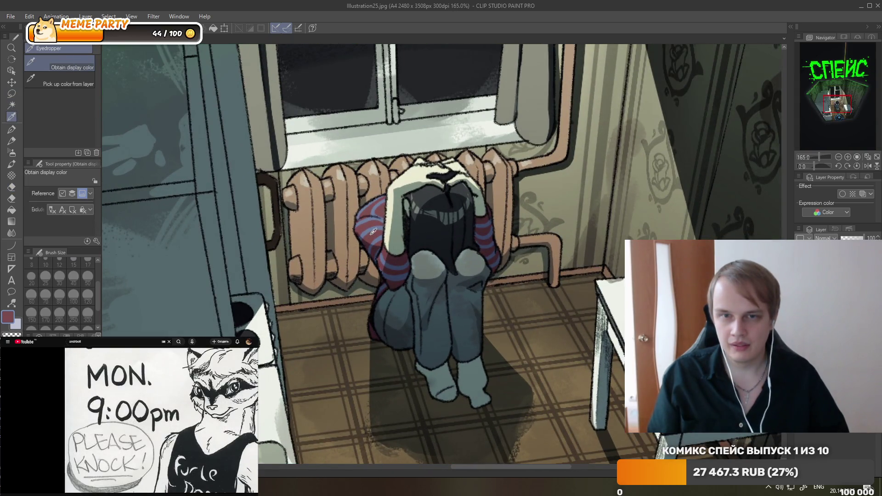
# Back in Illustration26, paint the bottom figure's robe maroon with the G-pen.
pyautogui.hotkey('ctrl', 'Tab')
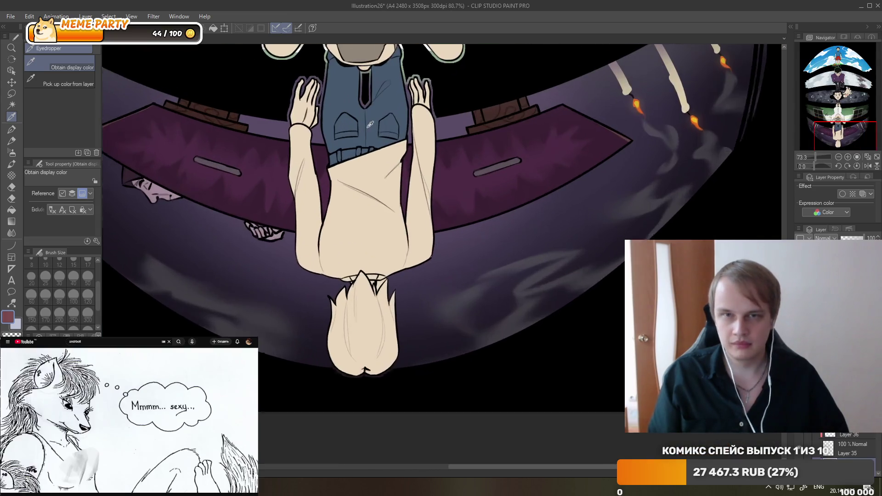
pyautogui.scroll(1, 369, 124)
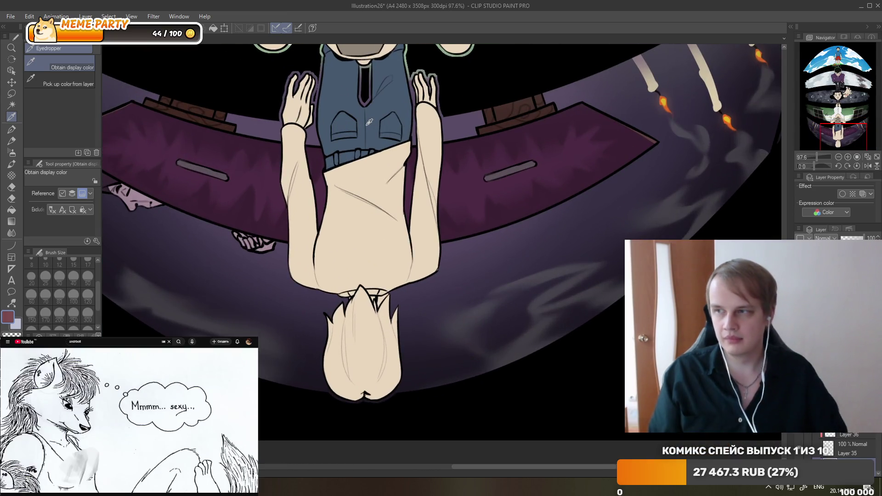
pyautogui.click(12, 130)
pyautogui.moveTo(296, 266)
pyautogui.mouseDown()
pyautogui.moveTo(441, 167)
pyautogui.moveTo(413, 173)
pyautogui.mouseUp()
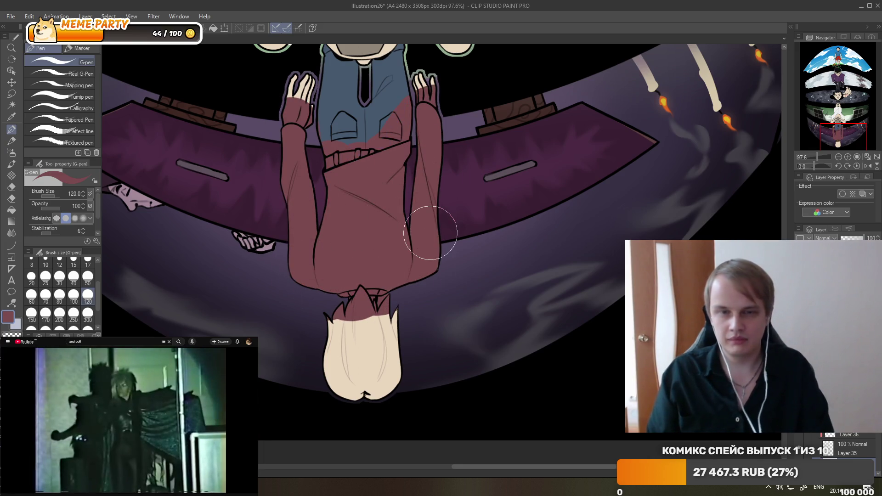
pyautogui.scroll(4, 363, 348)
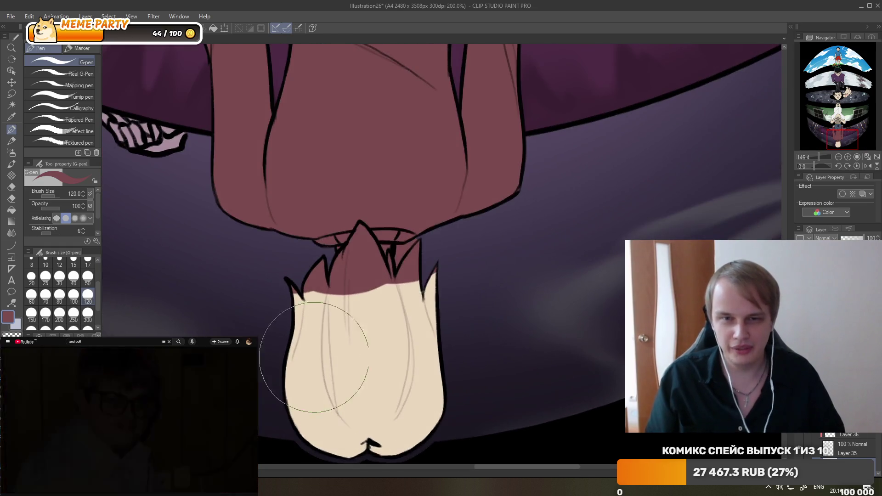
# Erase the maroon paint spilling onto the bottom figure's hair tips.
pyautogui.scroll(1, 398, 327)
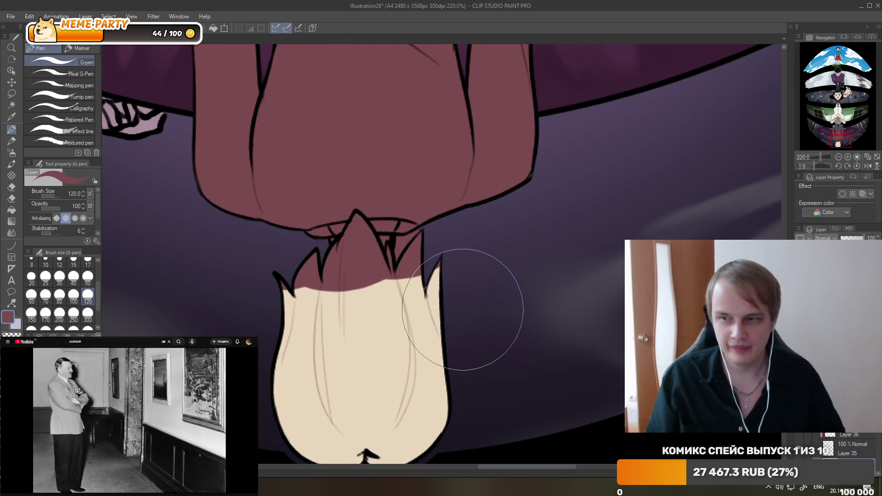
pyautogui.click(11, 186)
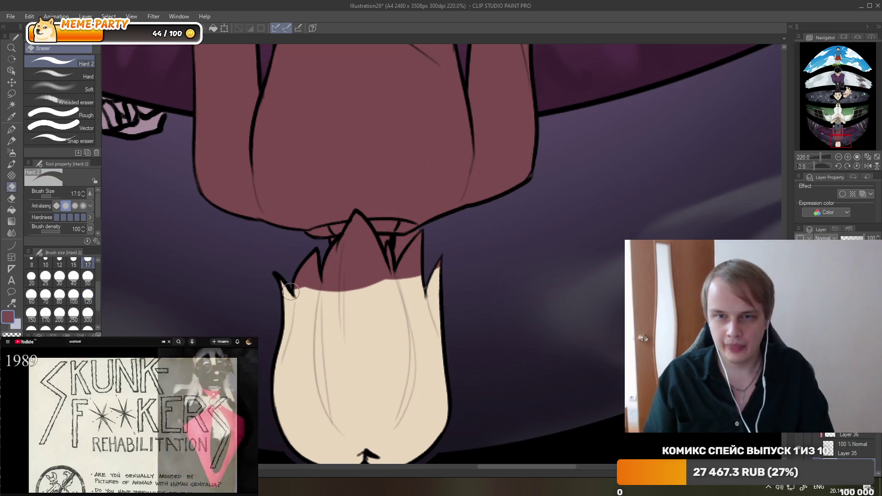
pyautogui.moveTo(293, 281)
pyautogui.mouseDown()
pyautogui.moveTo(329, 251)
pyautogui.moveTo(413, 239)
pyautogui.mouseUp()
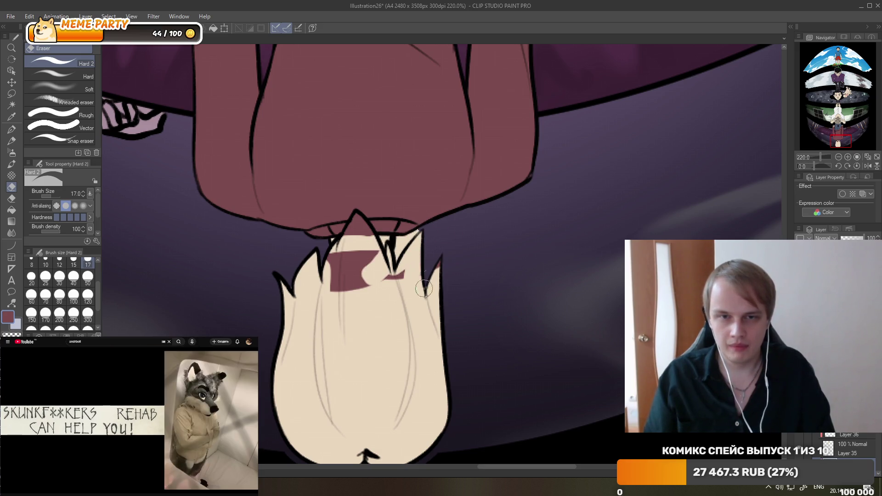
pyautogui.moveTo(423, 289); pyautogui.dragTo(386, 290)
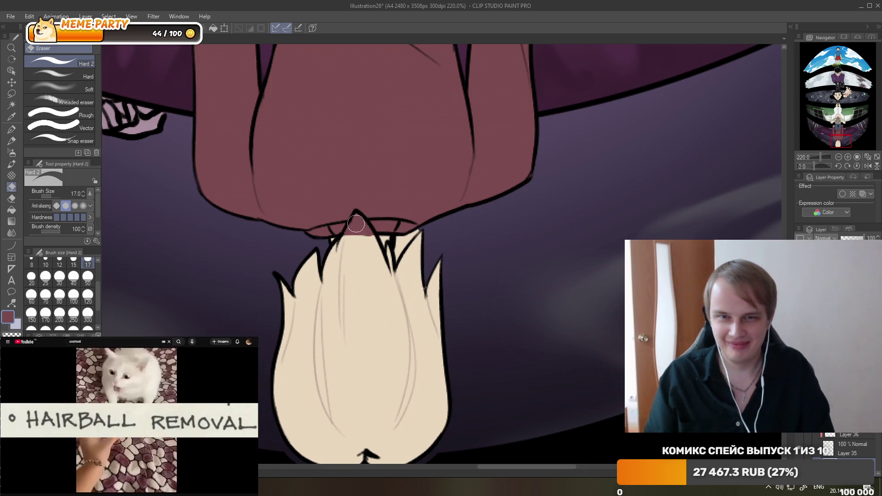
pyautogui.moveTo(353, 227); pyautogui.dragTo(356, 237)
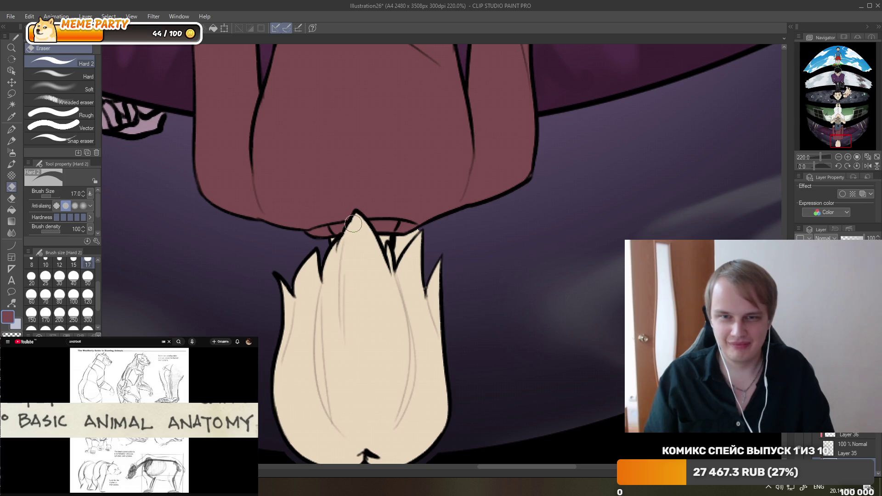
# Add a new layer above Layer 36 and clean the stray outline beside the hair spike.
pyautogui.hotkey('ctrl', 'shift', 'n')
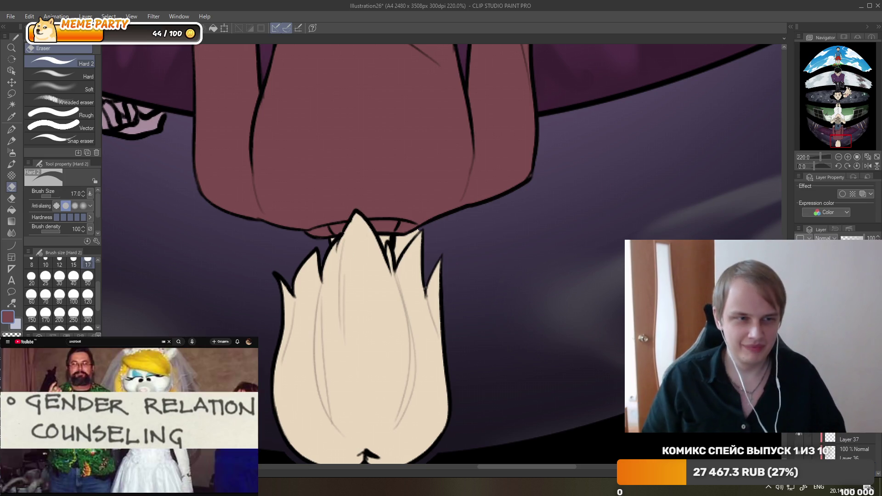
pyautogui.scroll(5, 845, 446)
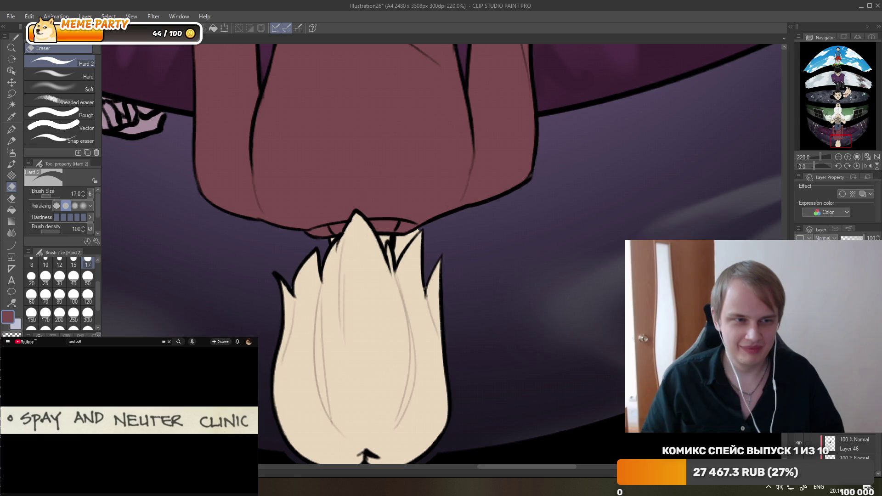
pyautogui.scroll(2, 420, 235)
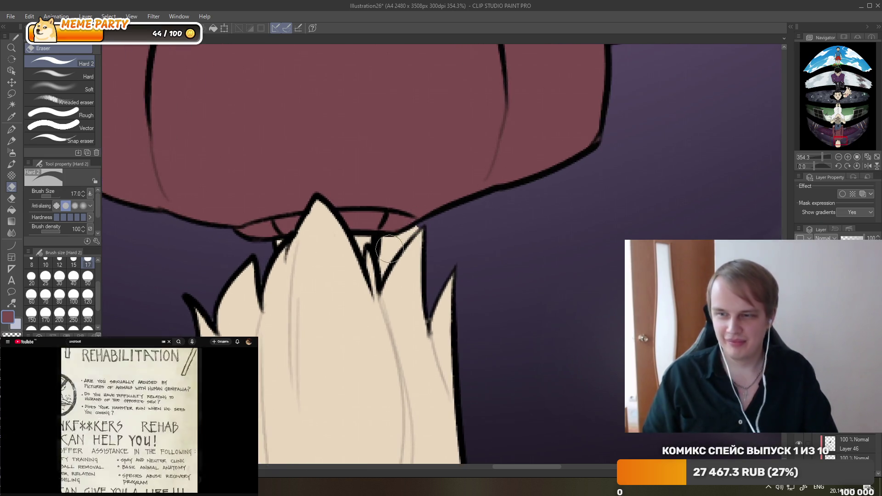
pyautogui.moveTo(414, 239)
pyautogui.mouseDown()
pyautogui.moveTo(388, 240)
pyautogui.moveTo(381, 278)
pyautogui.mouseUp()
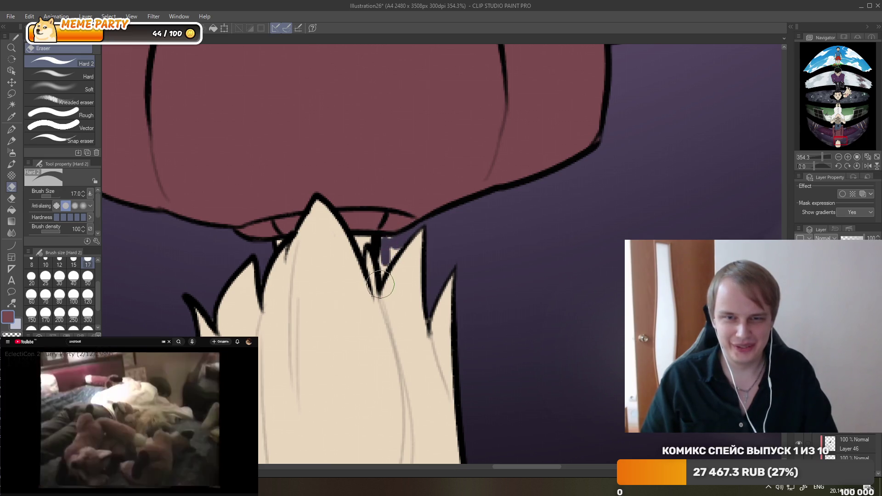
pyautogui.moveTo(396, 251); pyautogui.dragTo(380, 223)
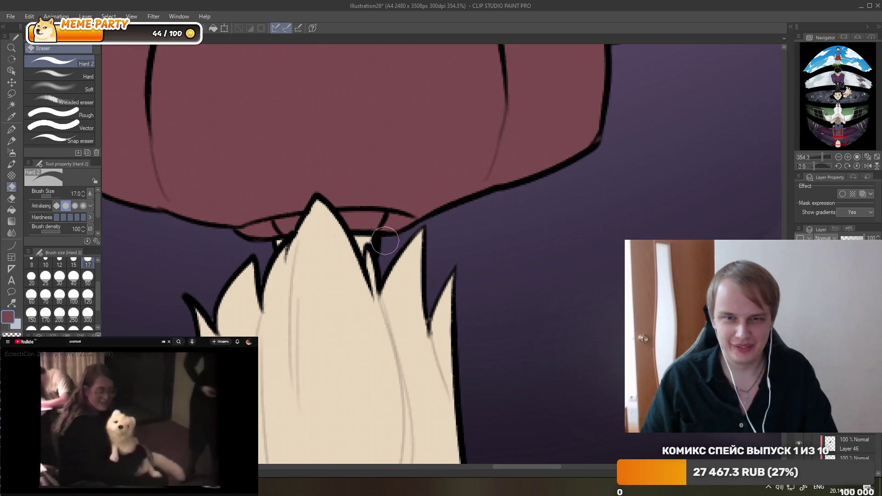
# Fit the upside-down figure in view and erase the red spill over the left wrist and hand.
pyautogui.hotkey('ctrl', 'alt', '0')
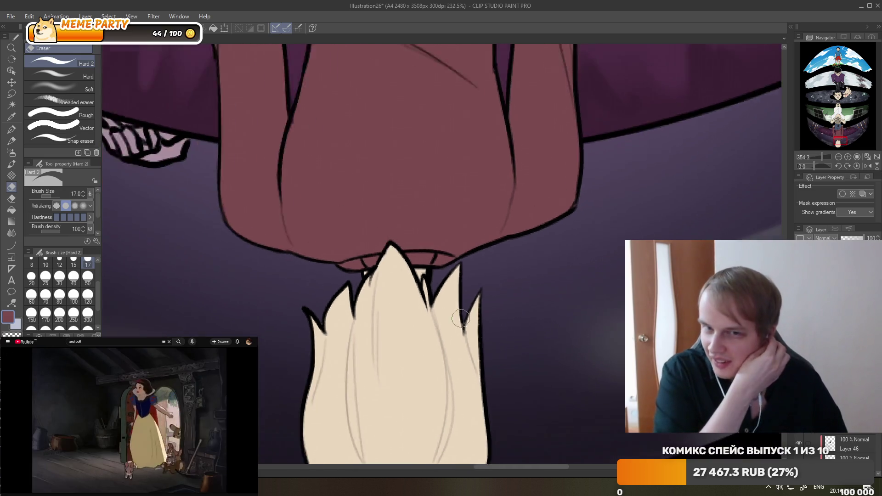
pyautogui.scroll(1, 386, 338)
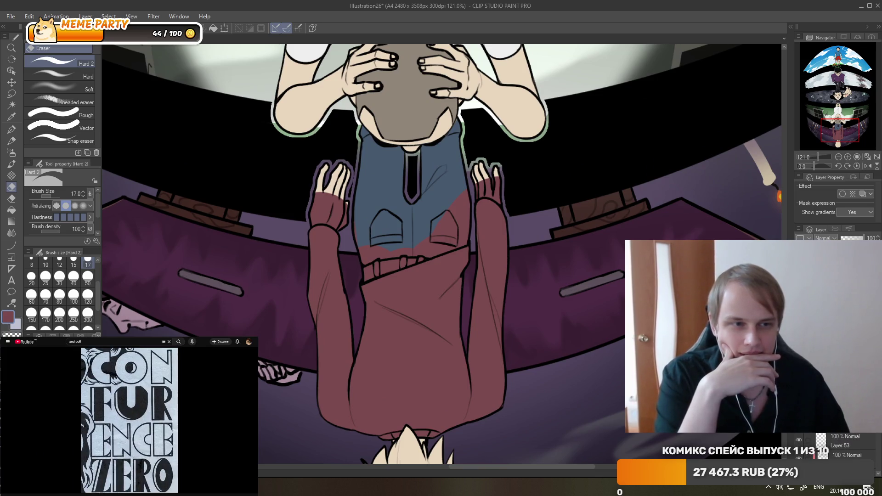
pyautogui.scroll(2, 327, 208)
pyautogui.scroll(2, 328, 208)
pyautogui.scroll(2, 328, 207)
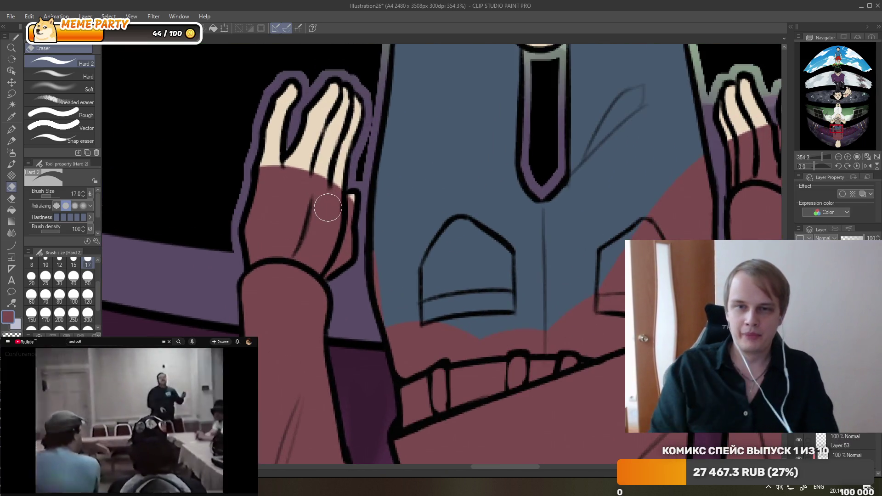
pyautogui.moveTo(341, 211)
pyautogui.mouseDown()
pyautogui.moveTo(252, 245)
pyautogui.moveTo(328, 239)
pyautogui.moveTo(284, 205)
pyautogui.moveTo(322, 182)
pyautogui.mouseUp()
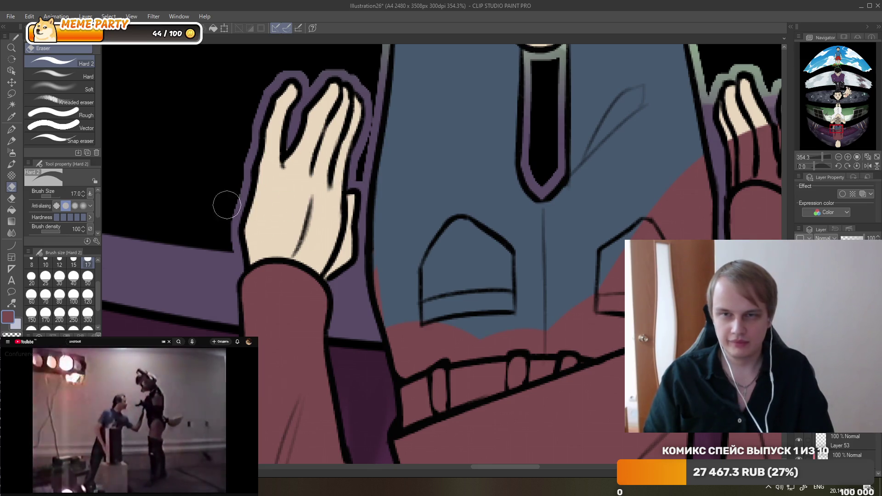
# Erase the red overspill from the blue vest and the right hand's fingers.
pyautogui.scroll(-1, 289, 156)
pyautogui.scroll(-3, 289, 157)
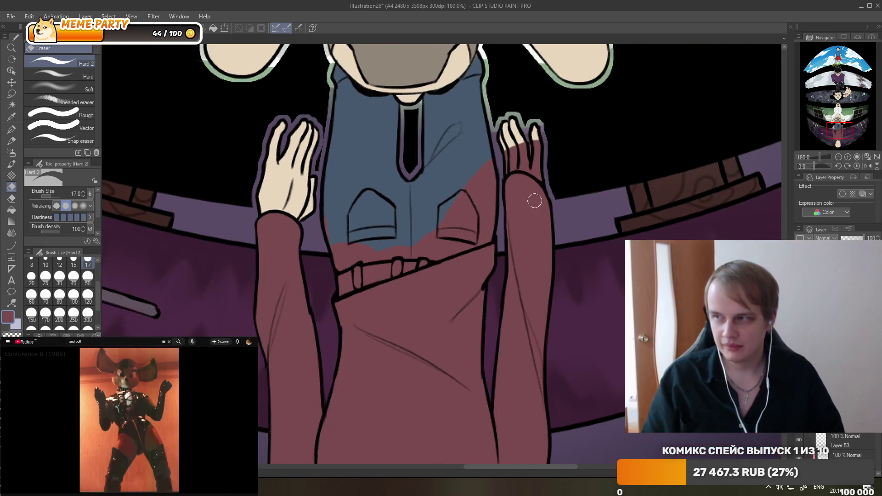
pyautogui.scroll(2, 526, 201)
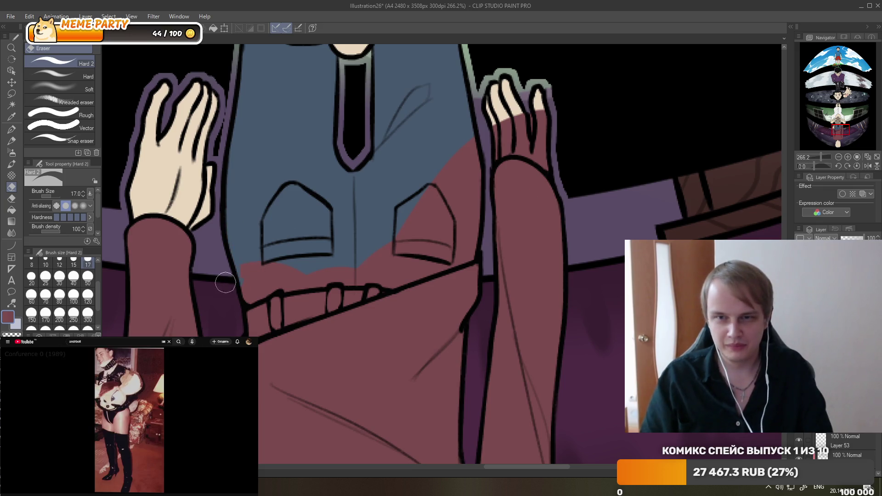
pyautogui.moveTo(225, 283); pyautogui.dragTo(258, 273)
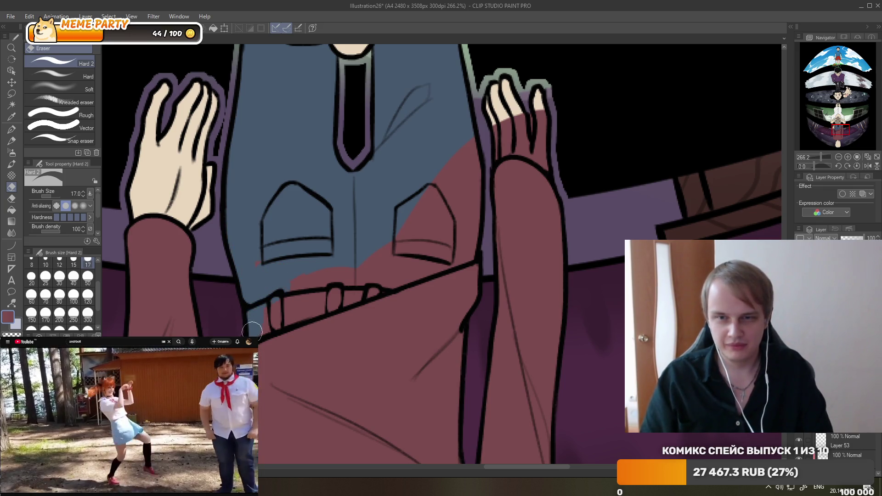
pyautogui.moveTo(379, 276); pyautogui.dragTo(315, 271)
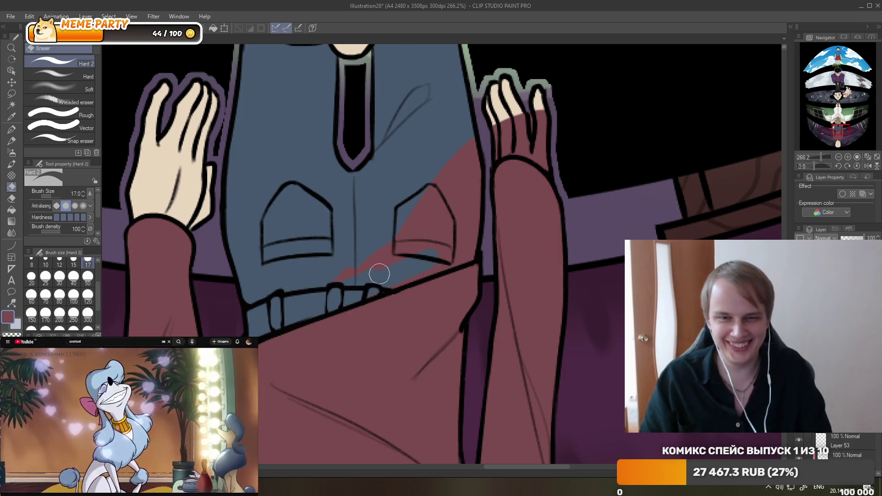
pyautogui.moveTo(462, 250)
pyautogui.mouseDown()
pyautogui.moveTo(414, 236)
pyautogui.moveTo(468, 173)
pyautogui.mouseUp()
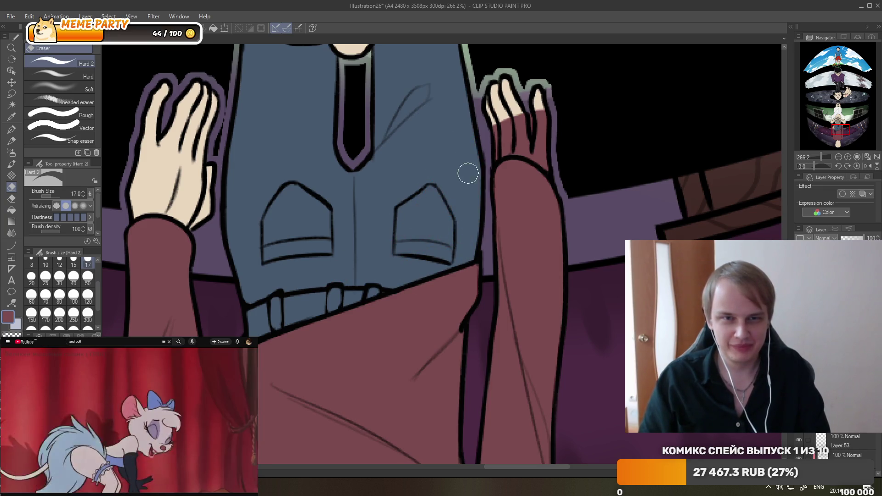
pyautogui.moveTo(514, 144)
pyautogui.mouseDown()
pyautogui.moveTo(498, 127)
pyautogui.moveTo(536, 153)
pyautogui.moveTo(537, 136)
pyautogui.mouseUp()
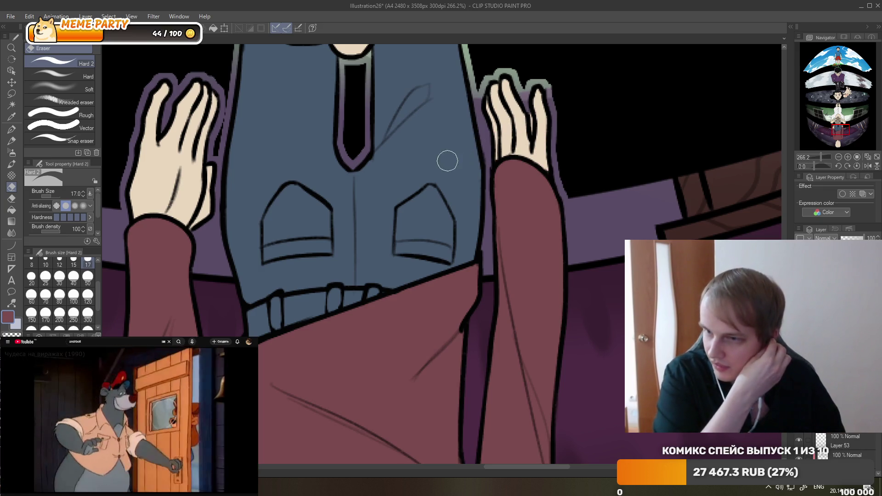
pyautogui.scroll(-1, 415, 201)
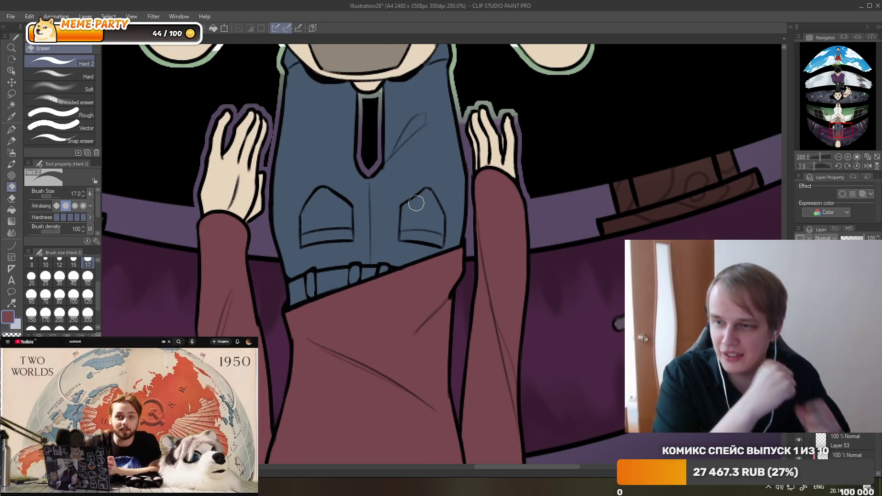
# Zoom in and out across the whole illustration to review the recoloured bottom figure.
pyautogui.scroll(-3, 417, 208)
pyautogui.scroll(-2, 417, 208)
pyautogui.scroll(-1, 417, 208)
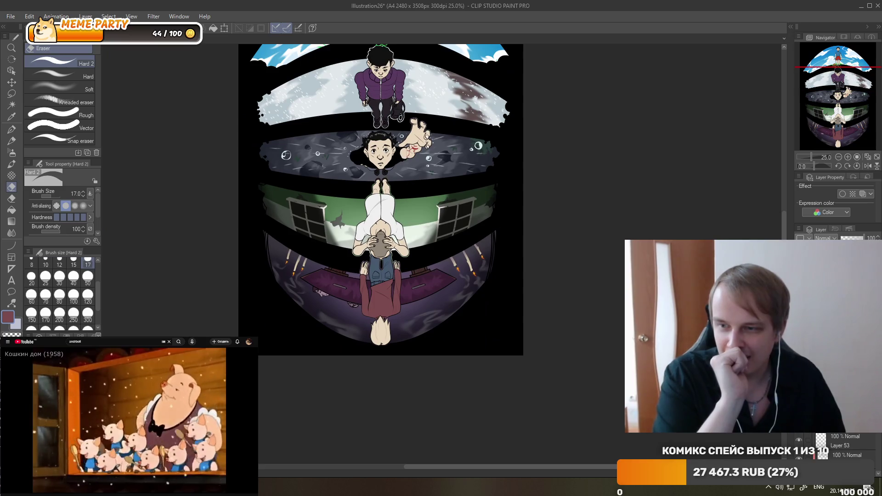
pyautogui.click(211, 418)
pyautogui.scroll(-1, 421, 252)
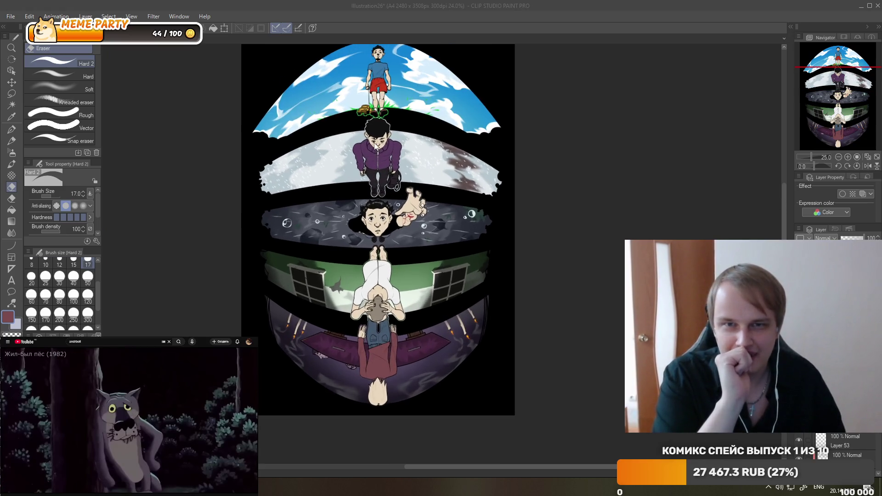
pyautogui.scroll(1, 440, 125)
pyautogui.scroll(-2, 423, 114)
pyautogui.scroll(1, 403, 106)
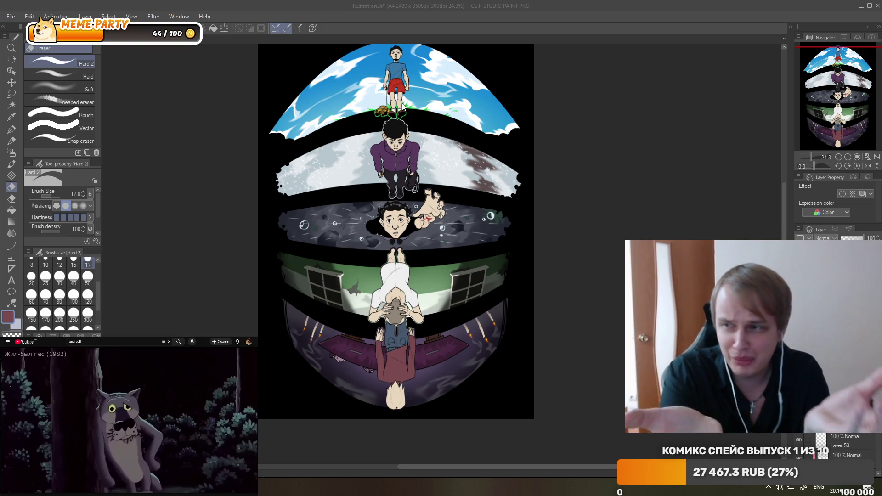
pyautogui.scroll(-2, 409, 112)
pyautogui.scroll(-2, 420, 126)
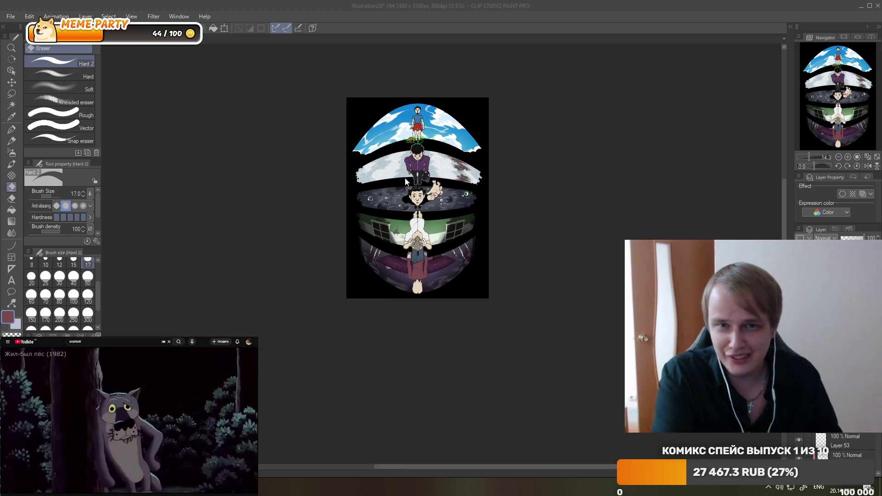
pyautogui.scroll(-2, 431, 140)
pyautogui.scroll(-2, 436, 145)
pyautogui.scroll(2, 440, 172)
pyautogui.scroll(5, 369, 153)
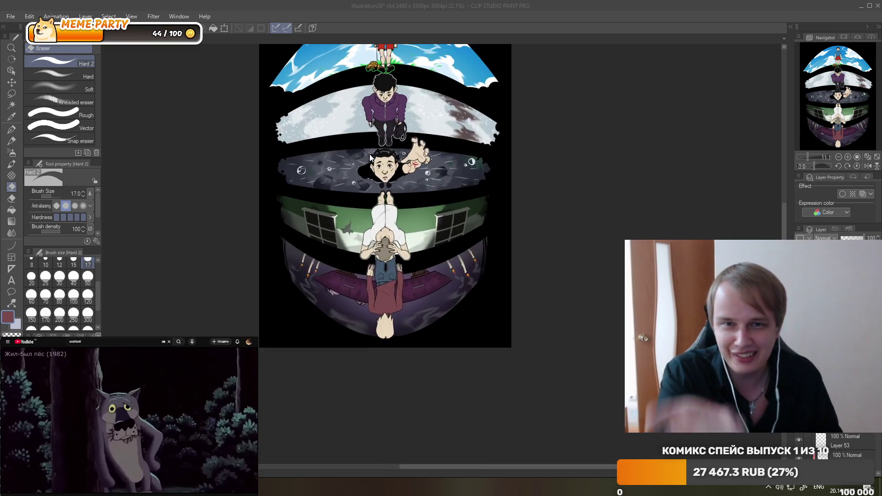
pyautogui.scroll(3, 366, 133)
pyautogui.scroll(1, 366, 134)
pyautogui.scroll(-3, 381, 152)
pyautogui.scroll(-1, 395, 175)
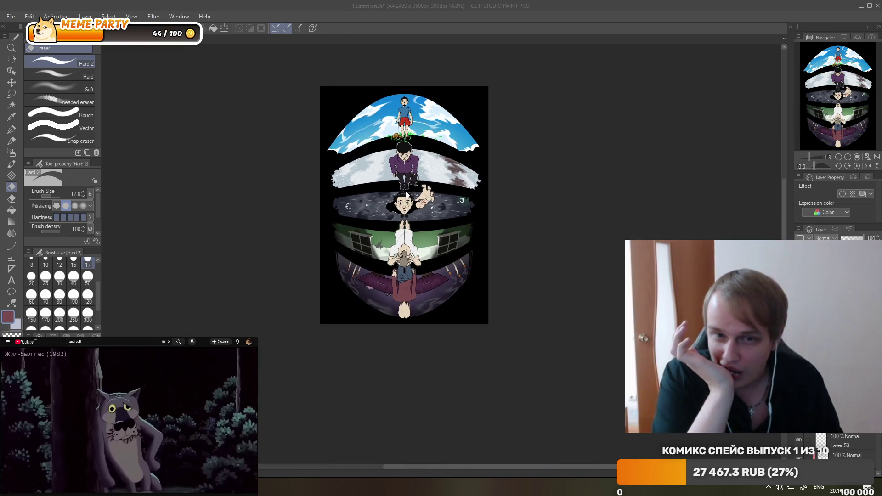
pyautogui.scroll(1, 407, 190)
pyautogui.scroll(2, 407, 189)
pyautogui.scroll(1, 407, 192)
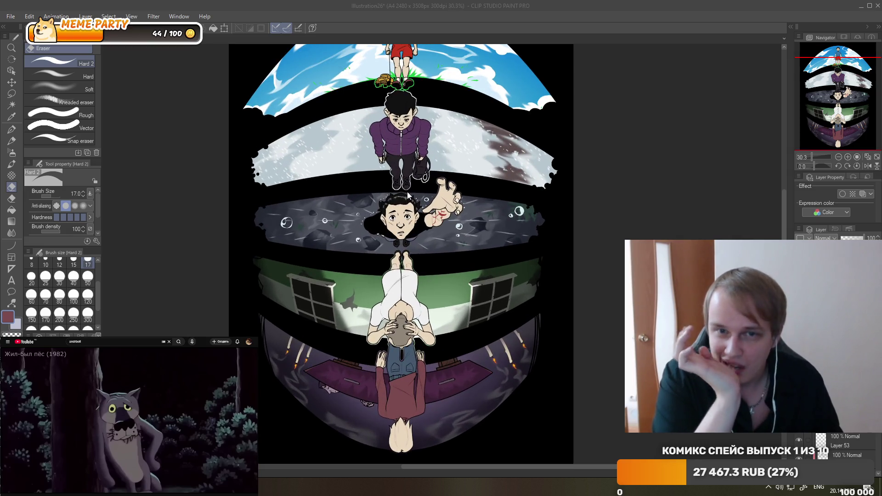
pyautogui.scroll(-2, 407, 191)
pyautogui.scroll(-1, 397, 161)
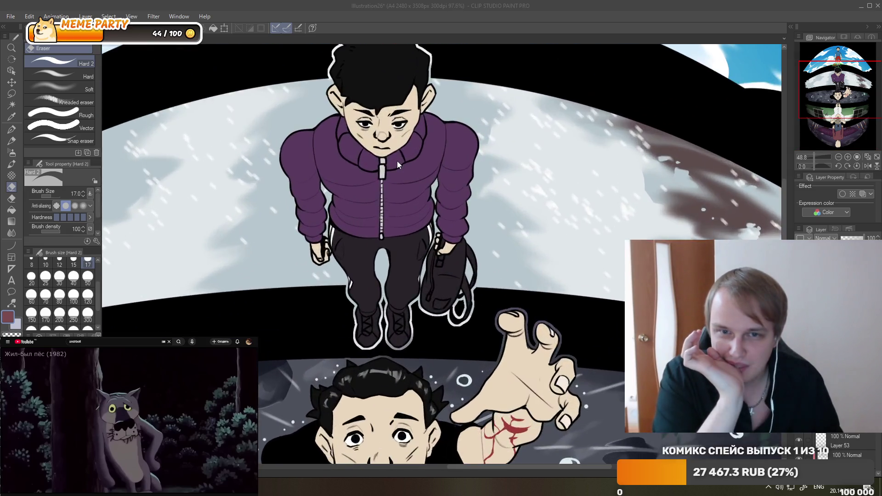
pyautogui.scroll(-2, 397, 161)
pyautogui.scroll(-2, 400, 161)
pyautogui.scroll(1, 402, 167)
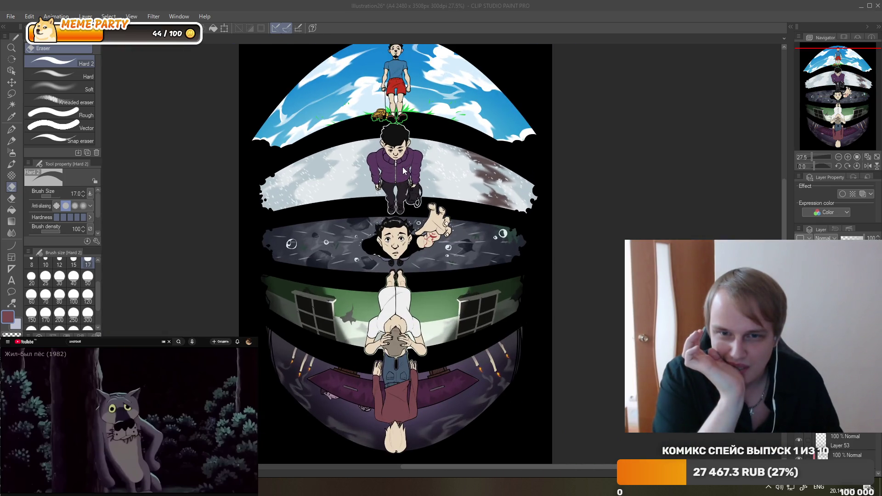
pyautogui.scroll(-1, 402, 166)
pyautogui.scroll(1, 396, 173)
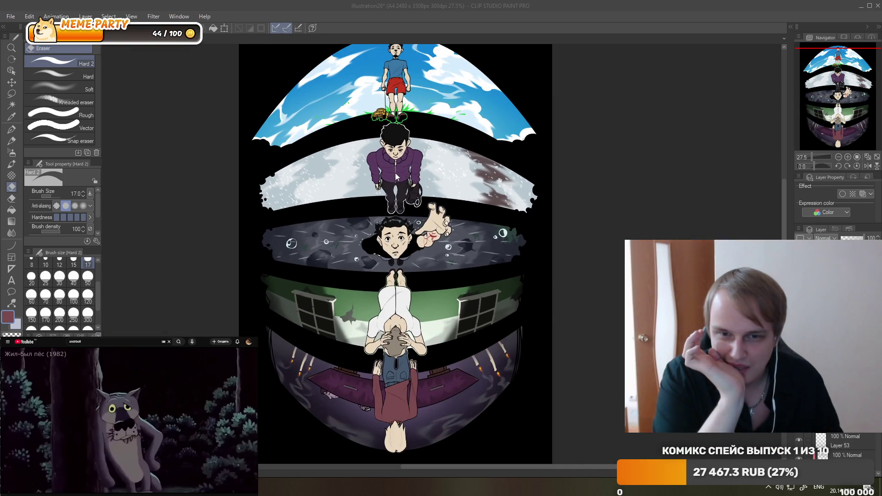
pyautogui.scroll(-1, 396, 173)
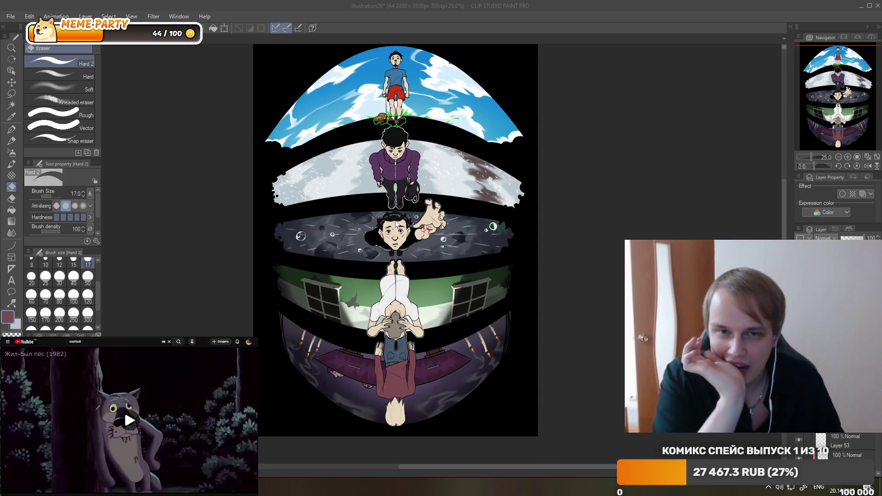
pyautogui.scroll(1, 395, 229)
pyautogui.scroll(-1, 396, 244)
pyautogui.scroll(1, 397, 260)
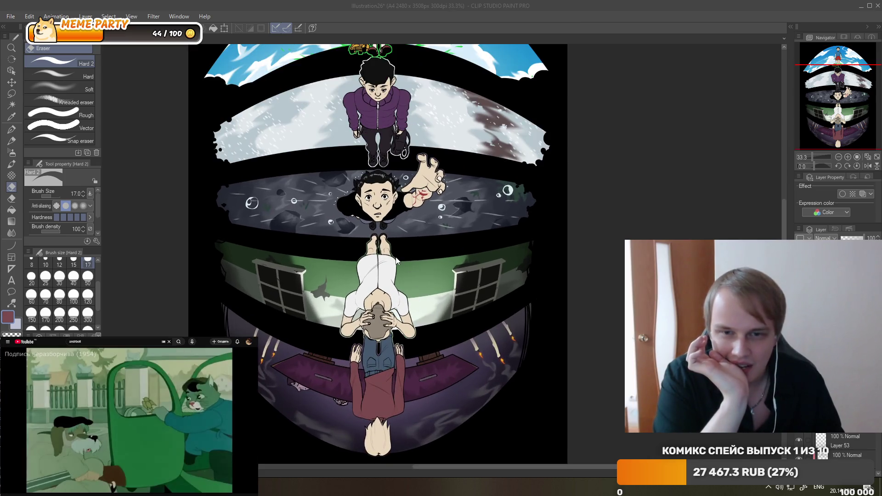
pyautogui.scroll(-1, 397, 262)
pyautogui.scroll(1, 404, 271)
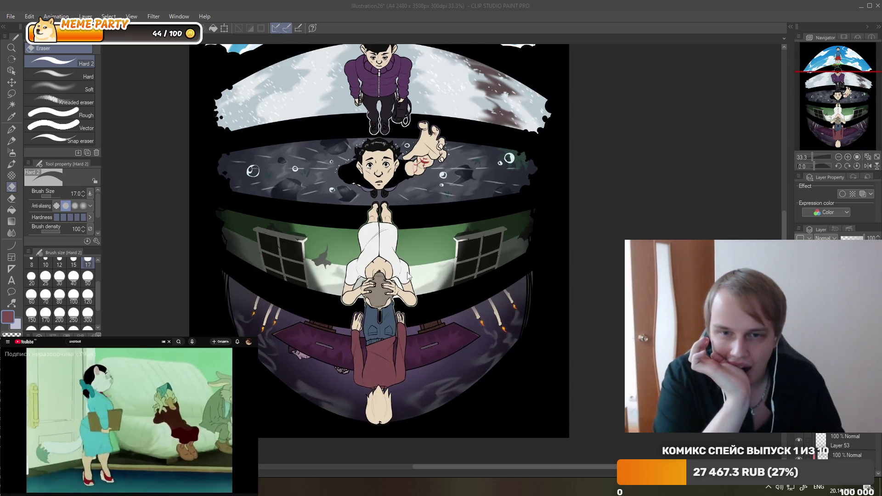
pyautogui.scroll(-1, 408, 276)
pyautogui.scroll(2, 400, 322)
pyautogui.scroll(-1, 399, 86)
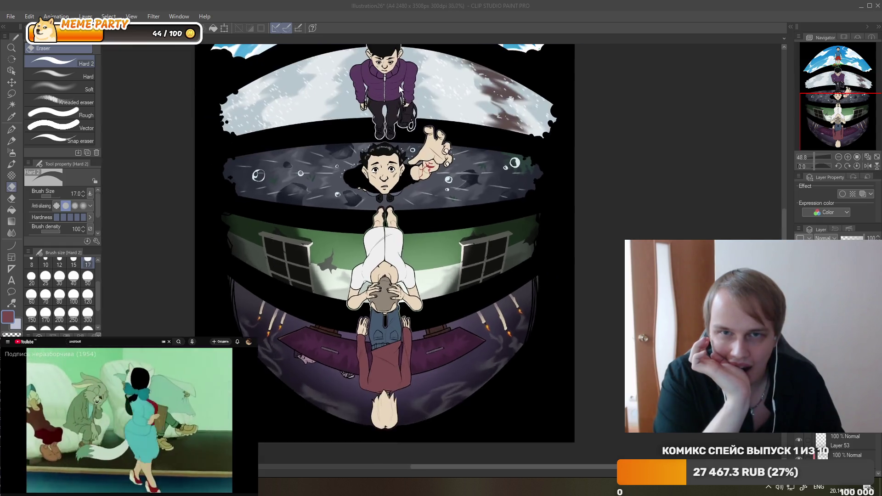
pyautogui.scroll(3, 460, 174)
pyautogui.scroll(2, 498, 194)
# Sample the middle figure's near-black hair colour with the Eyedropper (I).
pyautogui.press('i')
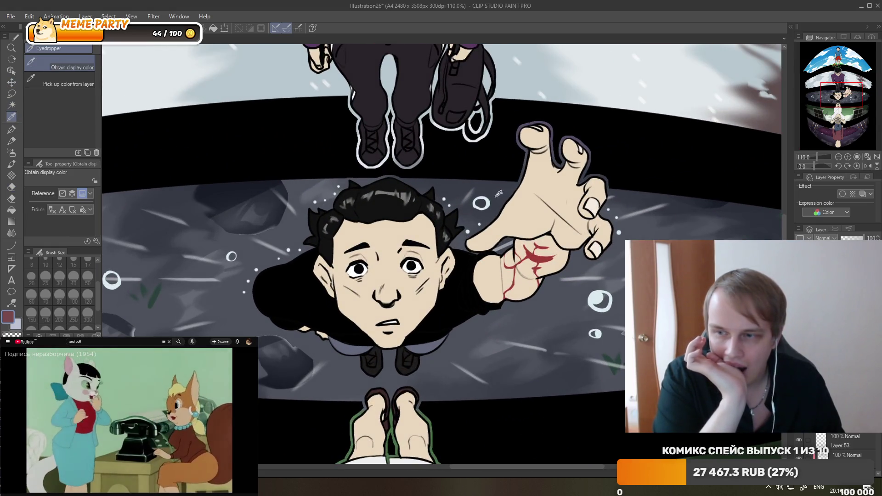
pyautogui.click(498, 194)
pyautogui.scroll(-1, 437, 257)
pyautogui.scroll(-3, 391, 298)
pyautogui.scroll(-2, 370, 322)
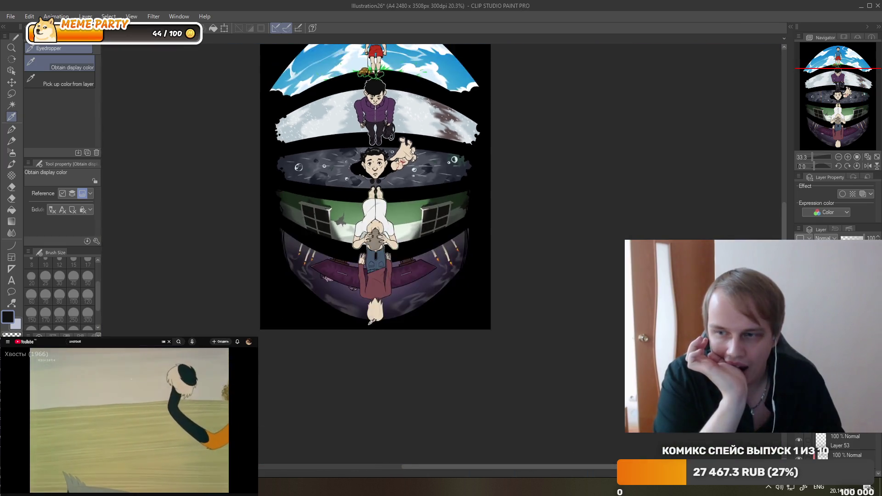
pyautogui.scroll(2, 370, 321)
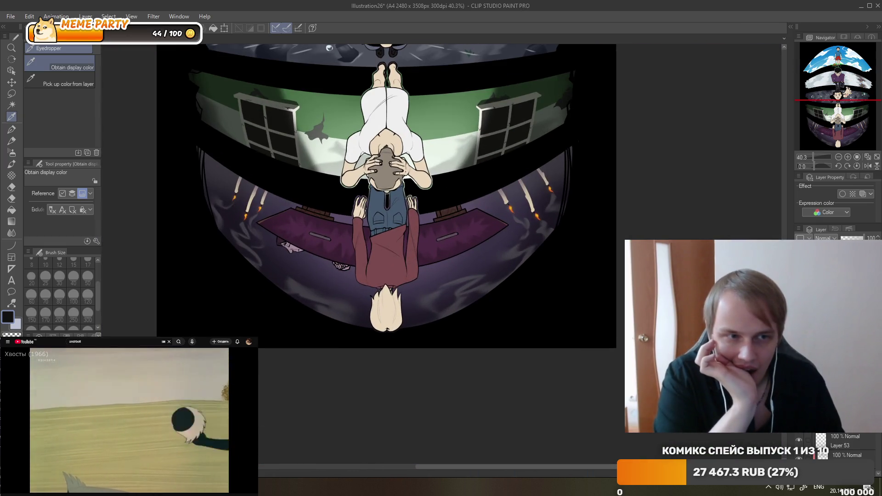
pyautogui.scroll(1, 387, 317)
pyautogui.scroll(2, 387, 317)
# Paint the bottom figure's cream hair near-black with the G-pen.
pyautogui.scroll(1, 387, 317)
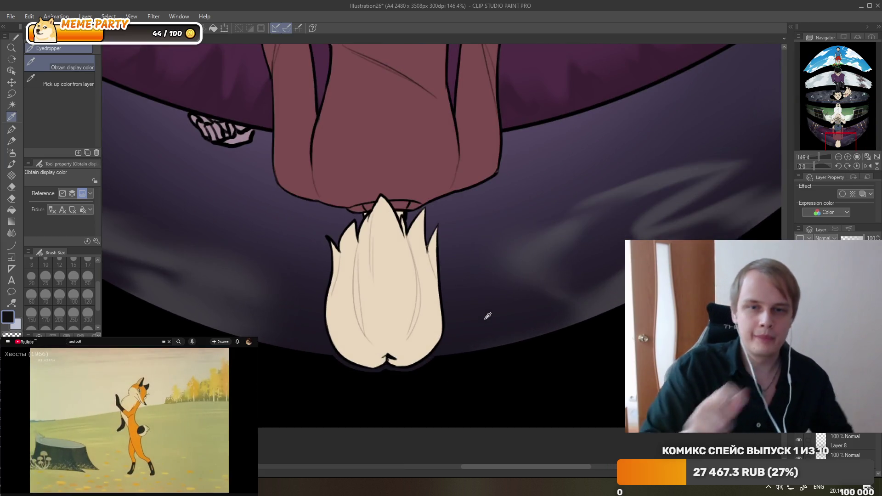
pyautogui.click(12, 129)
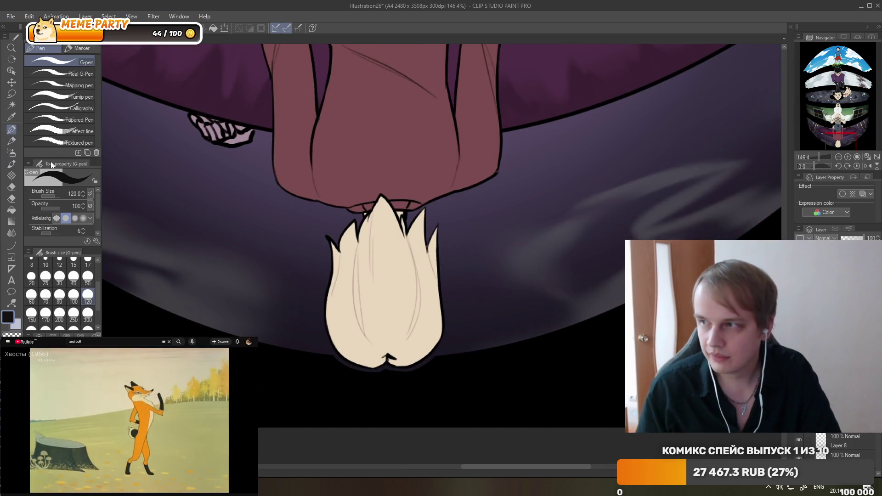
pyautogui.moveTo(358, 285)
pyautogui.mouseDown()
pyautogui.moveTo(429, 272)
pyautogui.moveTo(400, 309)
pyautogui.moveTo(390, 349)
pyautogui.mouseUp()
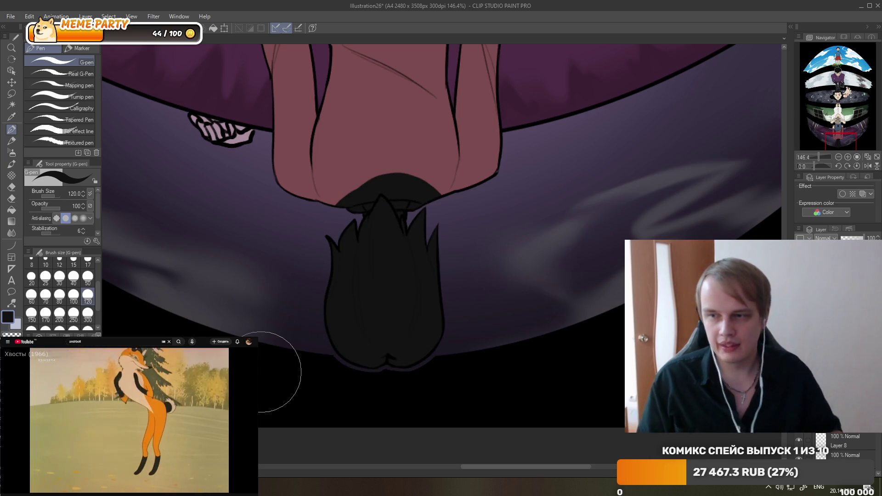
# Erase the black spill under the maroon robe's hem.
pyautogui.scroll(3, 384, 69)
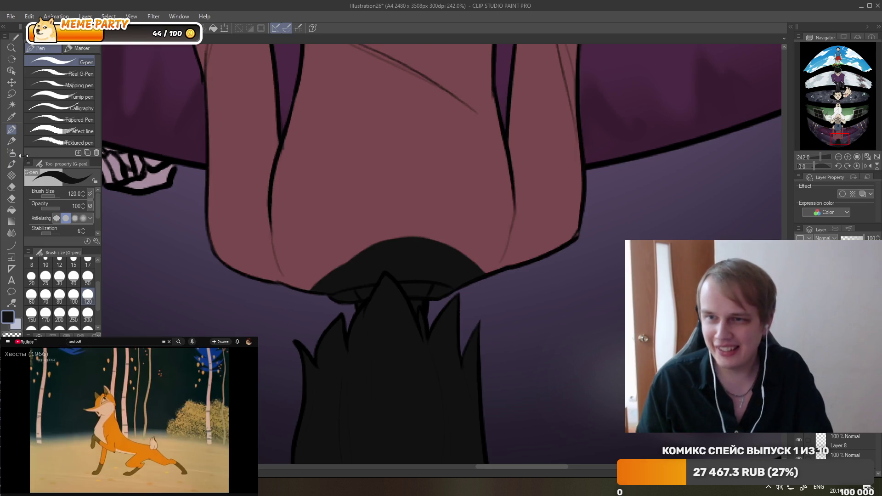
pyautogui.press('e')
pyautogui.moveTo(361, 246)
pyautogui.mouseDown()
pyautogui.moveTo(349, 288)
pyautogui.moveTo(399, 212)
pyautogui.moveTo(394, 268)
pyautogui.moveTo(431, 220)
pyautogui.moveTo(444, 222)
pyautogui.mouseUp()
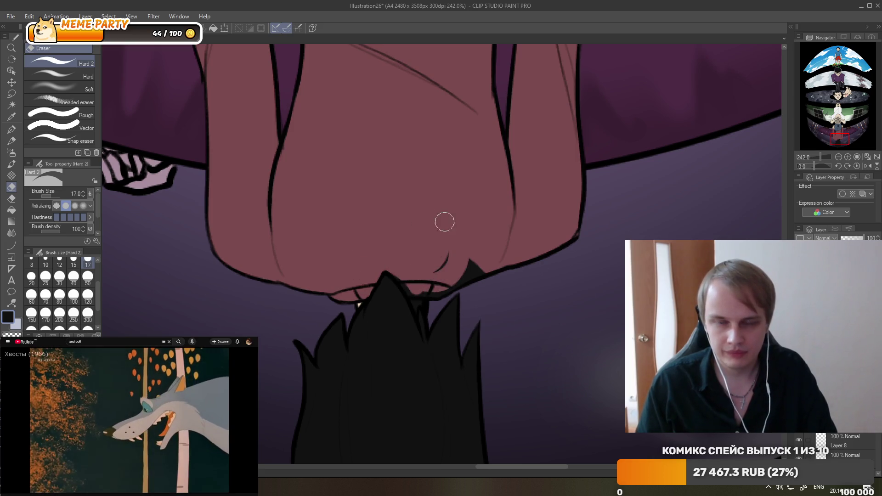
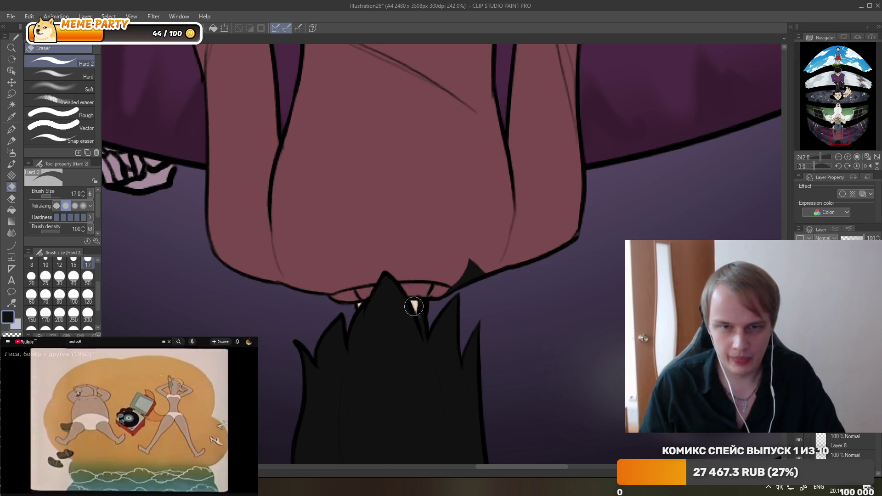
# Erase the light hair patch and the stray black spikes under the upside-down boy's shirt hem.
pyautogui.click(416, 310)
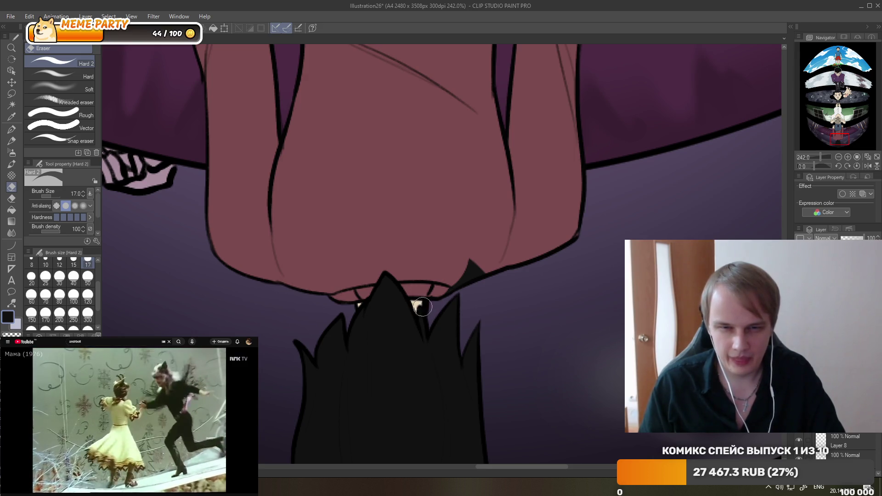
pyautogui.moveTo(452, 300); pyautogui.dragTo(482, 266)
pyautogui.moveTo(429, 302); pyautogui.dragTo(495, 251)
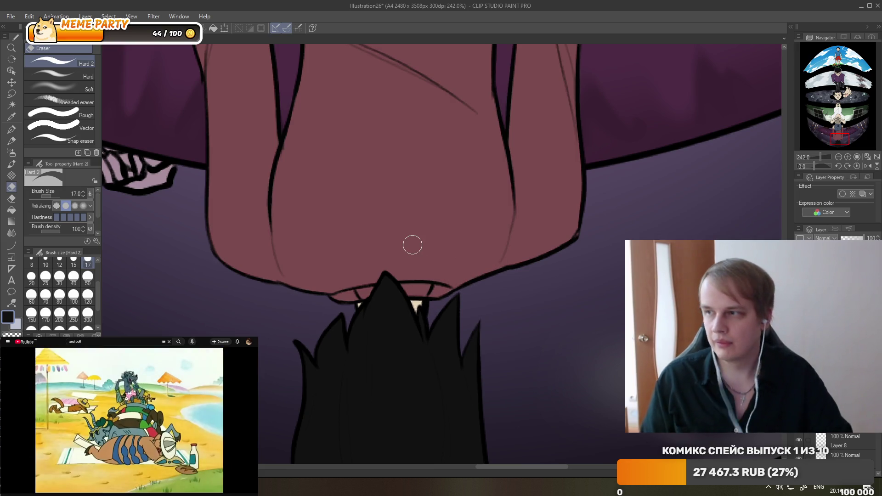
# Zoom out on the comic, then switch to the Illustration25.jpg reference.
pyautogui.scroll(-3, 412, 338)
pyautogui.scroll(-2, 412, 338)
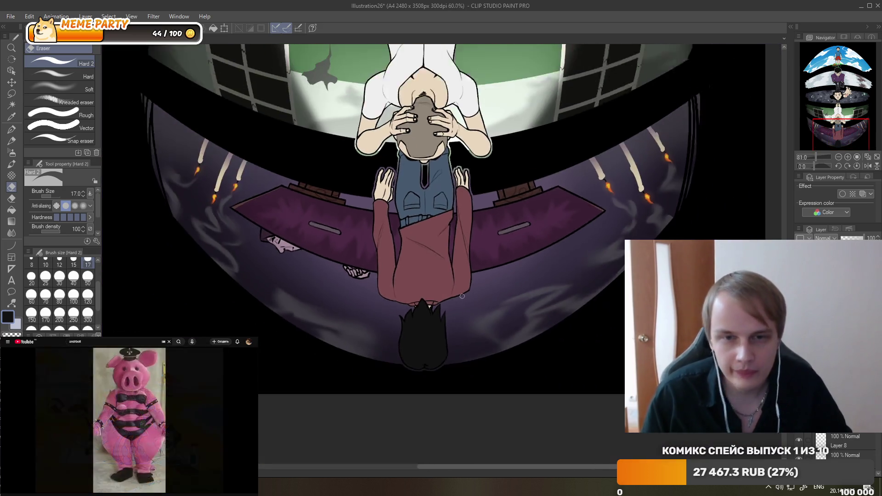
pyautogui.scroll(-1, 428, 304)
pyautogui.scroll(-2, 441, 271)
pyautogui.scroll(1, 447, 254)
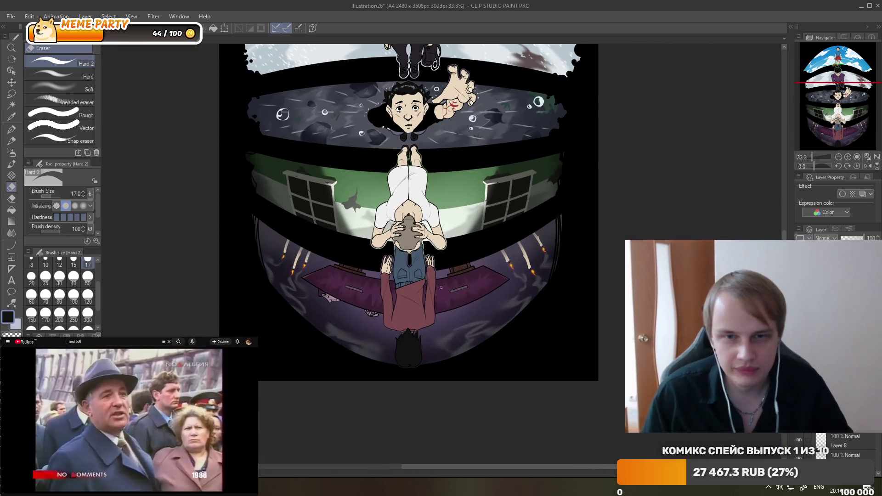
pyautogui.scroll(-2, 445, 212)
pyautogui.scroll(1, 445, 202)
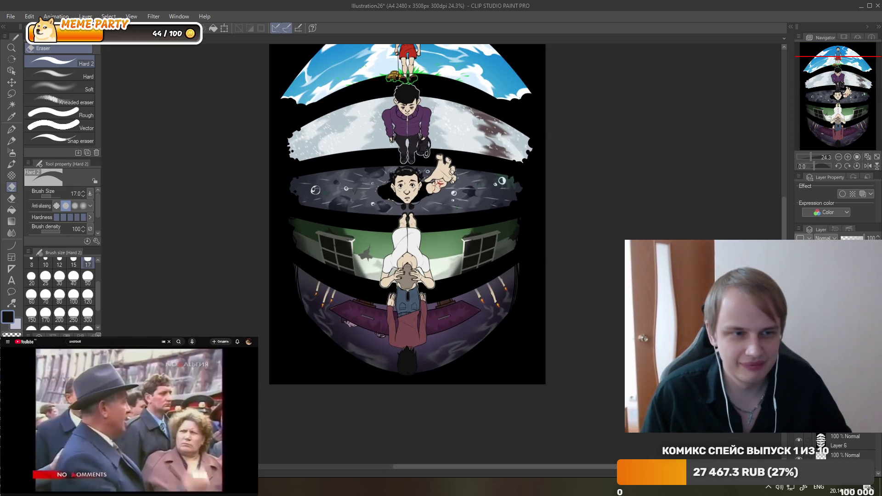
pyautogui.hotkey('ctrl', 'Tab')
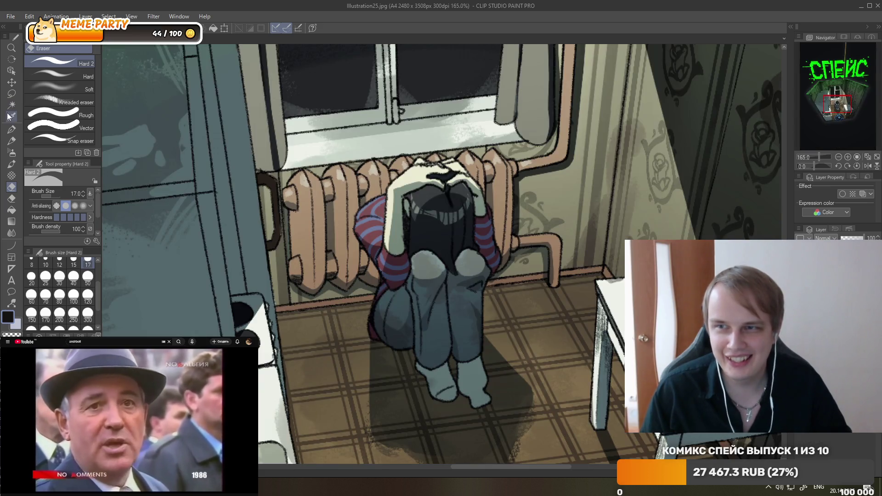
# Pick the blue-gray sleeve-stripe colour from Illustration25 with the Eyedropper, then return to Illustration26 and zoom in on the hem.
pyautogui.click(9, 116)
pyautogui.scroll(3, 404, 232)
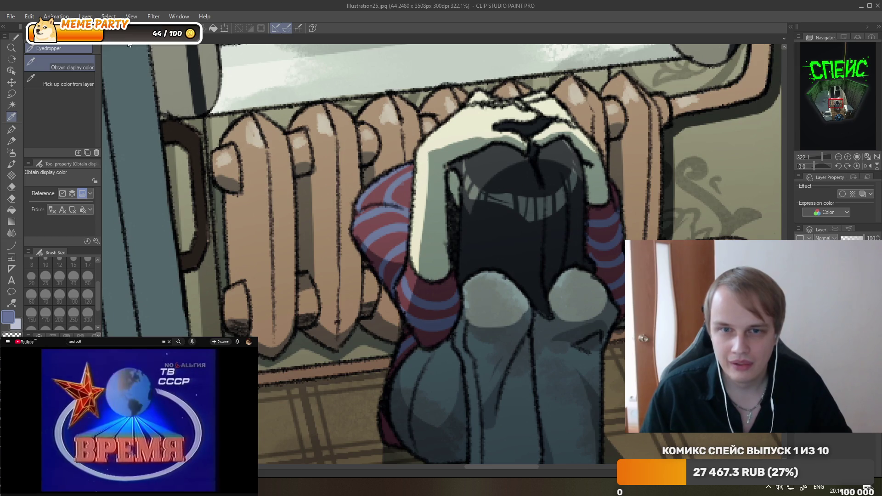
pyautogui.hotkey('ctrl', 'Tab')
pyautogui.scroll(-2, 374, 276)
pyautogui.scroll(3, 374, 276)
pyautogui.scroll(2, 374, 276)
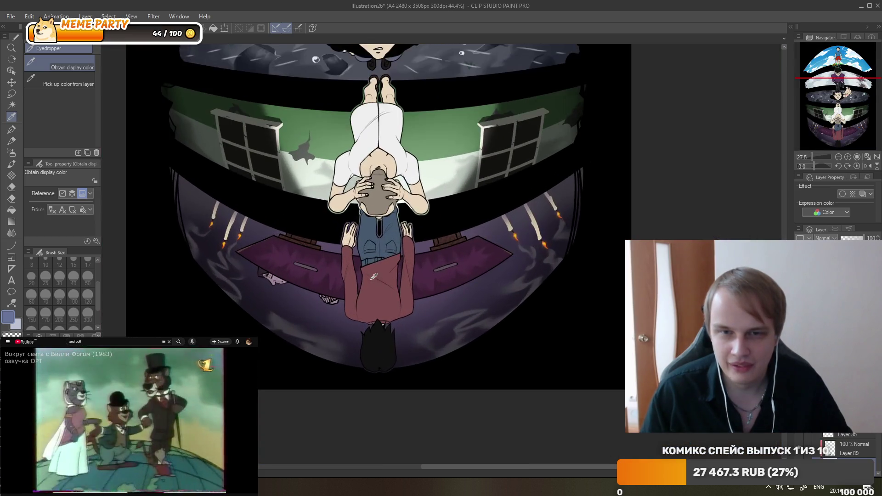
pyautogui.scroll(2, 373, 276)
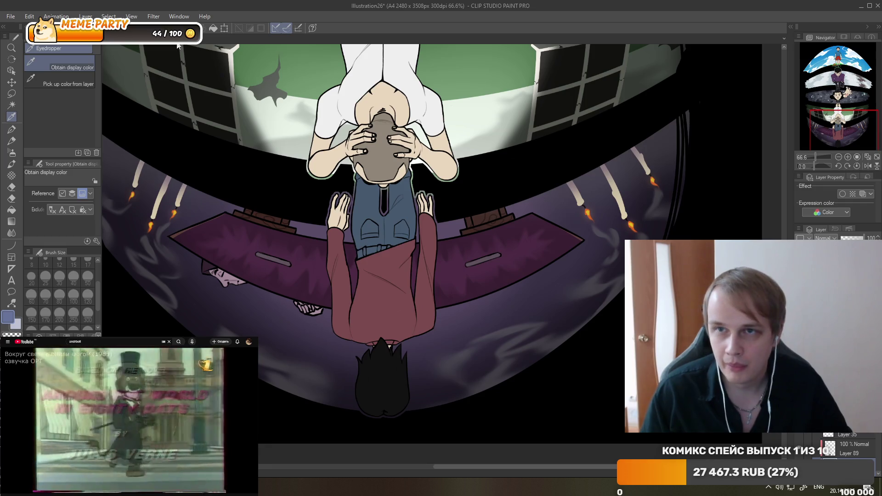
pyautogui.hotkey('ctrl', 'Tab')
pyautogui.hotkey('ctrl', 'Tab')
pyautogui.scroll(3, 359, 331)
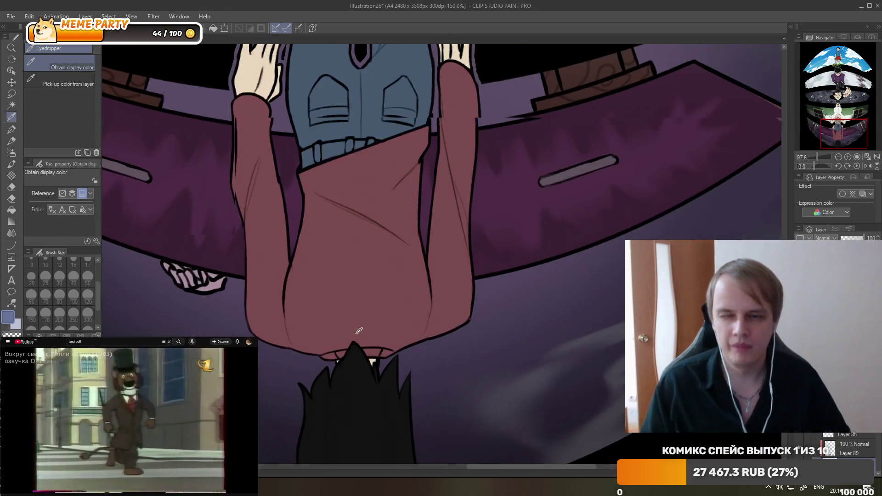
# With the G-pen at size 12, draw a flat blue-gray arc along the sweater hem.
pyautogui.press('p')
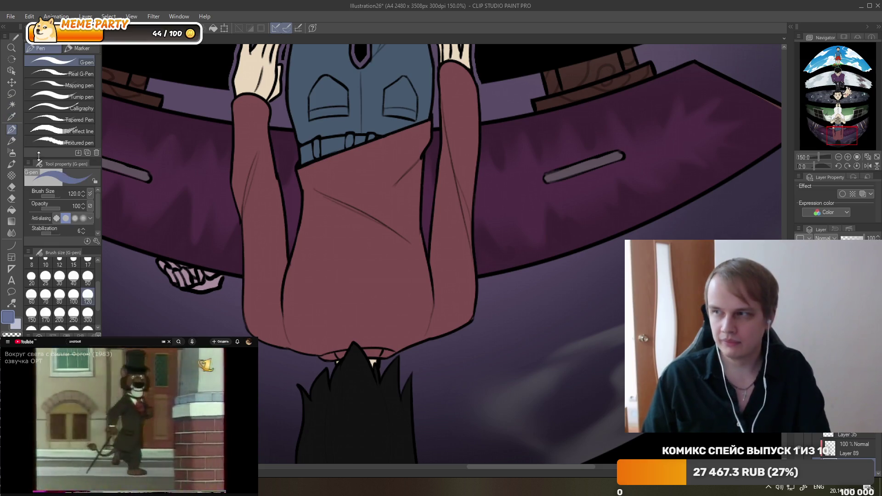
pyautogui.click(88, 262)
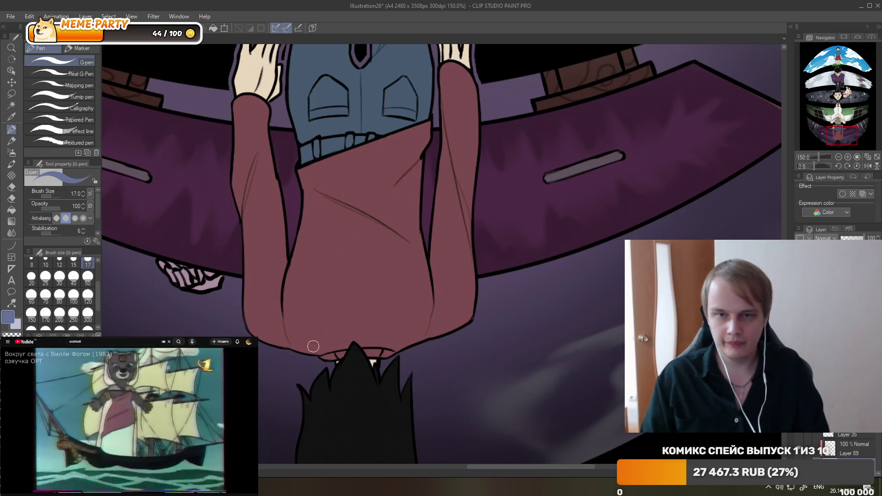
pyautogui.moveTo(313, 346); pyautogui.dragTo(387, 352)
pyautogui.hotkey('ctrl', 'z')
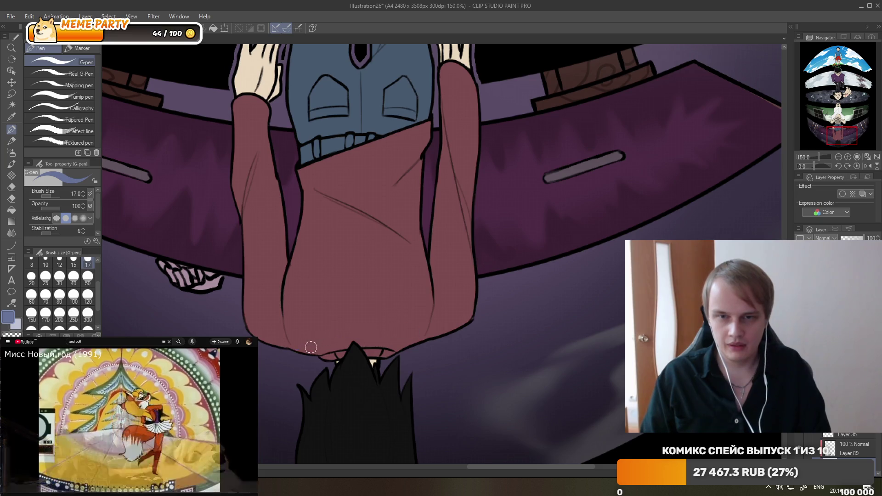
pyautogui.moveTo(296, 349); pyautogui.dragTo(421, 338)
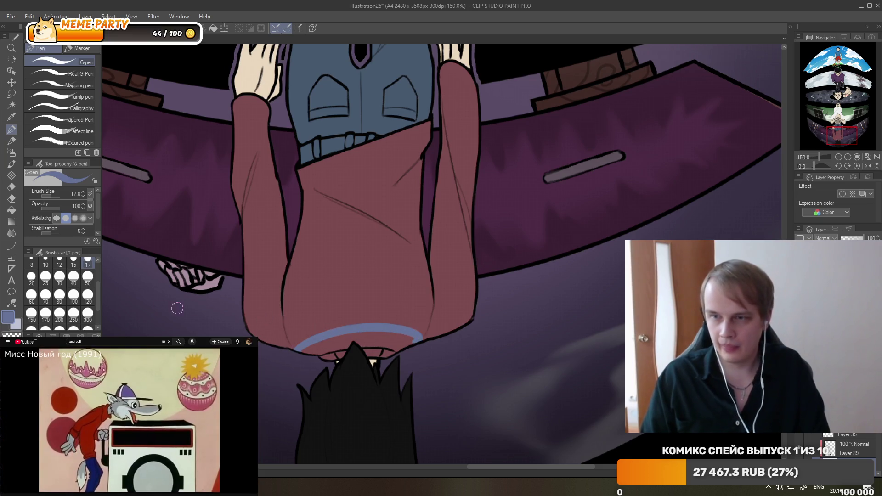
pyautogui.hotkey('ctrl', 'z')
pyautogui.click(97, 260)
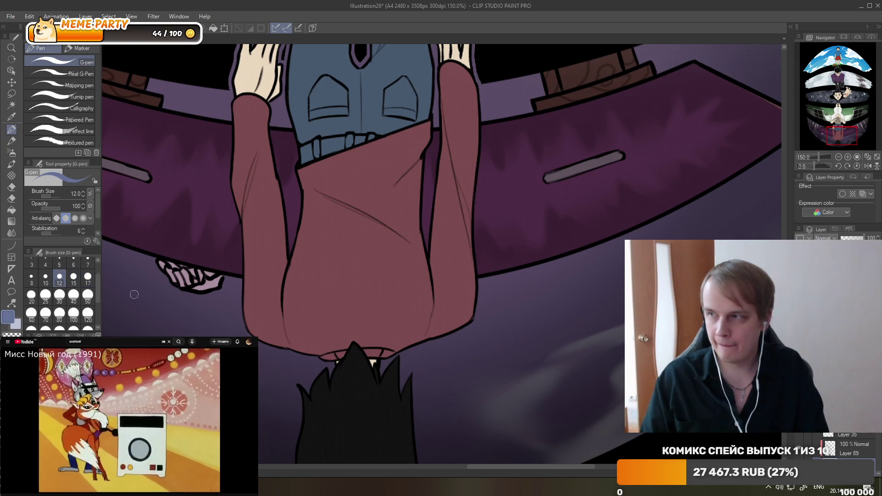
pyautogui.hotkey('ctrl', 'z')
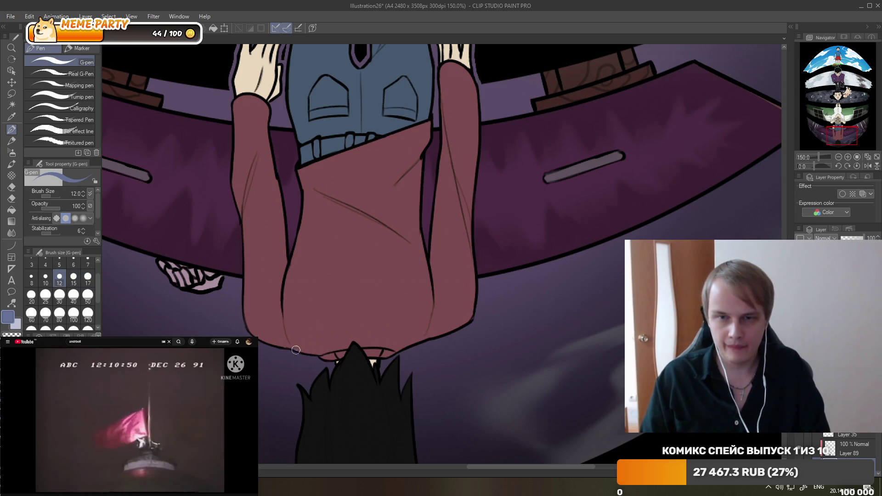
pyautogui.hotkey('ctrl', 'z')
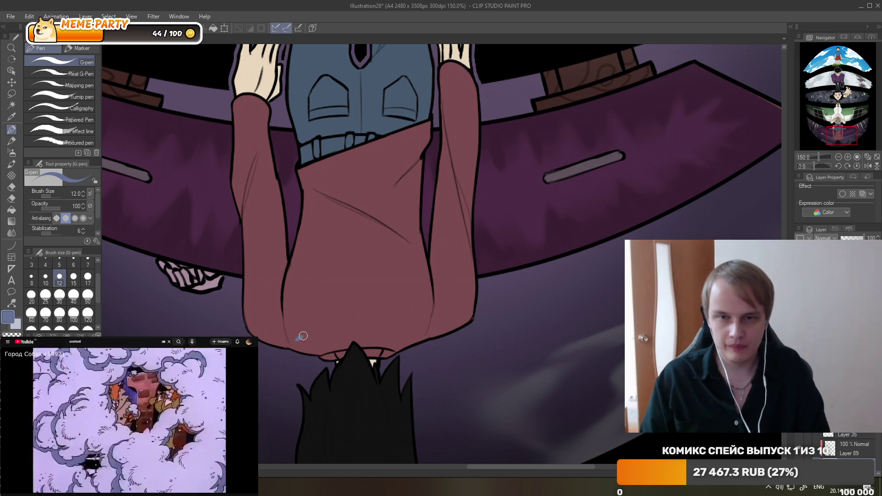
pyautogui.moveTo(297, 340); pyautogui.dragTo(459, 327)
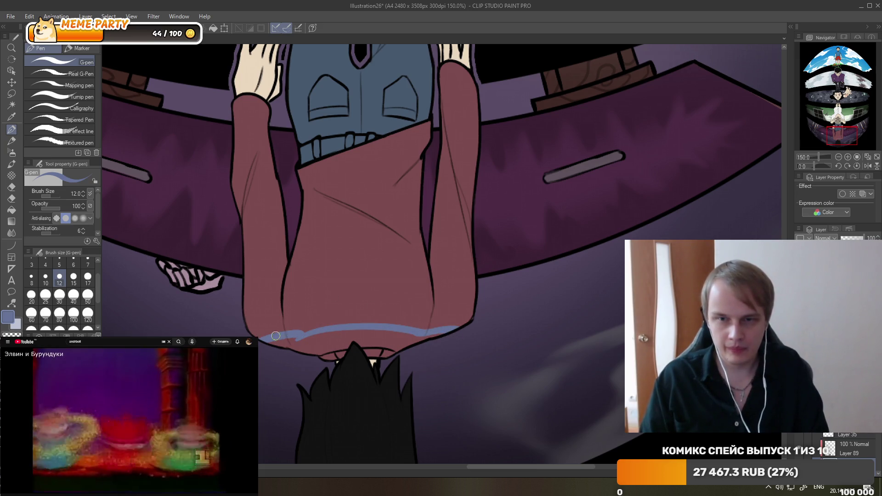
pyautogui.moveTo(257, 337); pyautogui.dragTo(299, 339)
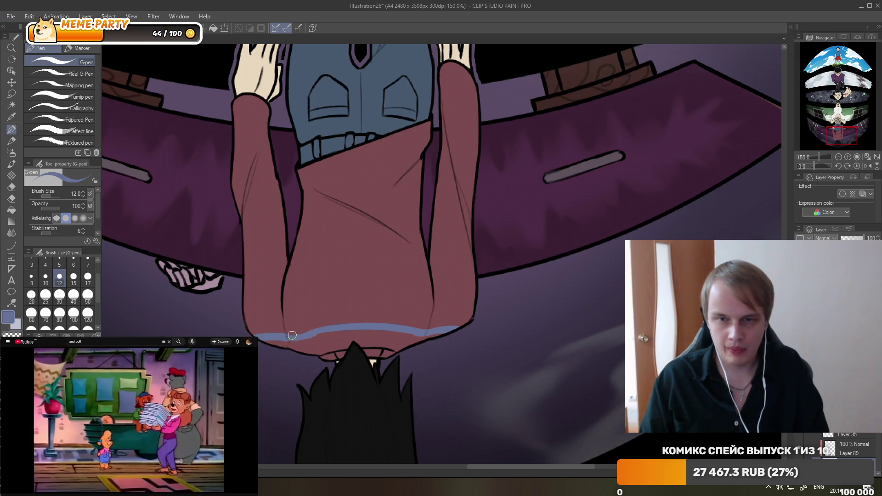
# Touch up the hem stripe with the eraser and redraw it slightly higher.
pyautogui.click(11, 187)
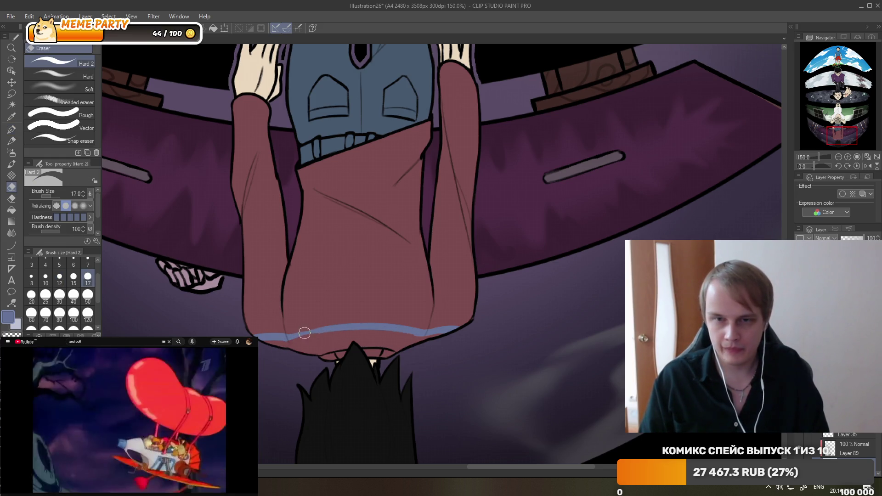
pyautogui.press('p')
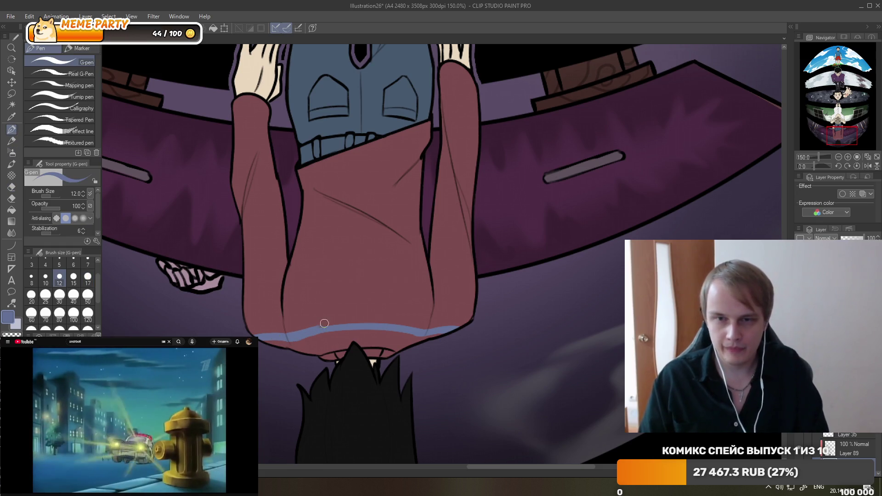
pyautogui.moveTo(287, 338); pyautogui.dragTo(455, 326)
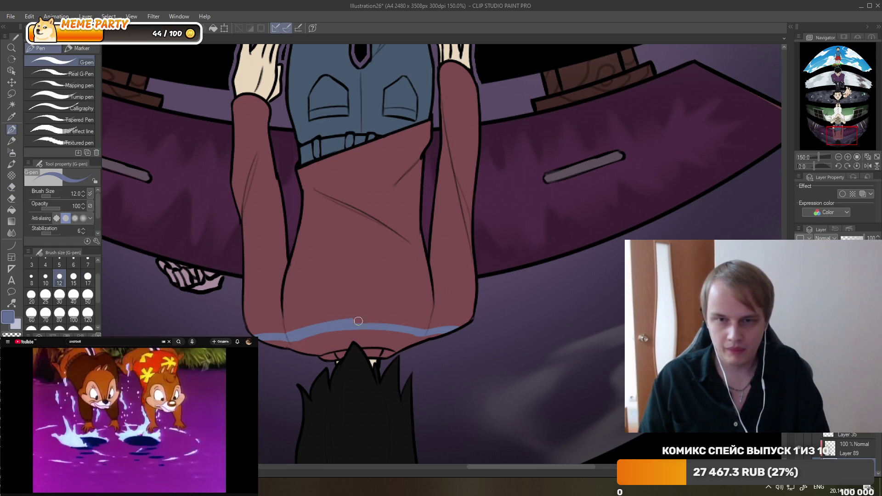
pyautogui.hotkey('ctrl', 'z')
pyautogui.moveTo(289, 337); pyautogui.dragTo(415, 327)
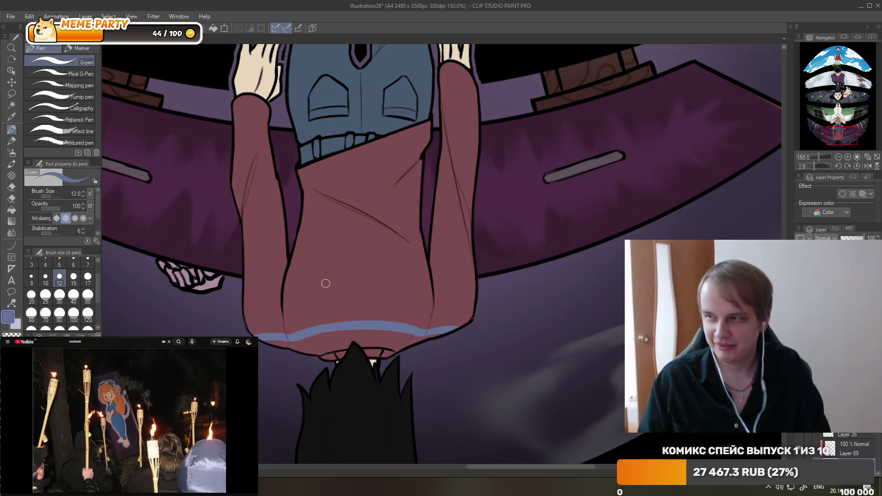
# Add a second blue stripe above the hem, continuing it across the left sleeve.
pyautogui.moveTo(441, 291)
pyautogui.mouseDown()
pyautogui.moveTo(289, 311)
pyautogui.moveTo(434, 300)
pyautogui.mouseUp()
pyautogui.hotkey('ctrl', 'z')
pyautogui.hotkey('ctrl', 'z')
pyautogui.moveTo(282, 322)
pyautogui.mouseDown()
pyautogui.moveTo(435, 299)
pyautogui.moveTo(429, 313)
pyautogui.mouseUp()
pyautogui.hotkey('ctrl', 'z')
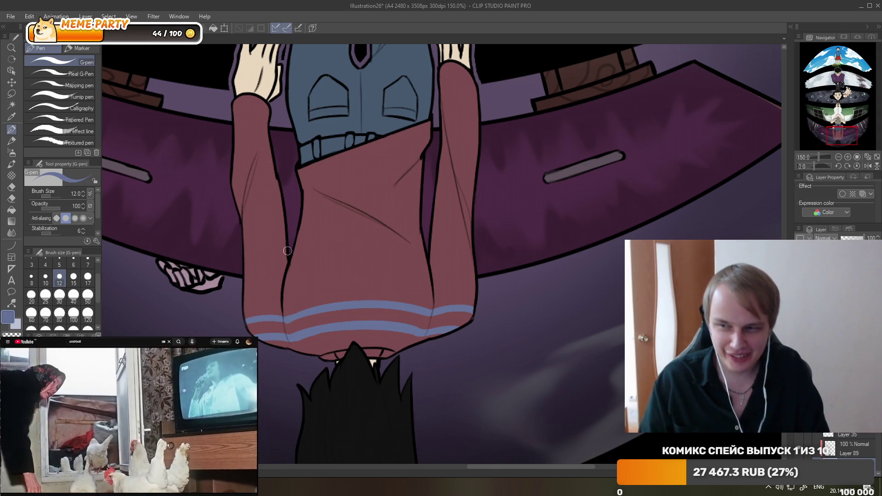
pyautogui.moveTo(285, 298); pyautogui.dragTo(393, 284)
pyautogui.hotkey('ctrl', 'z')
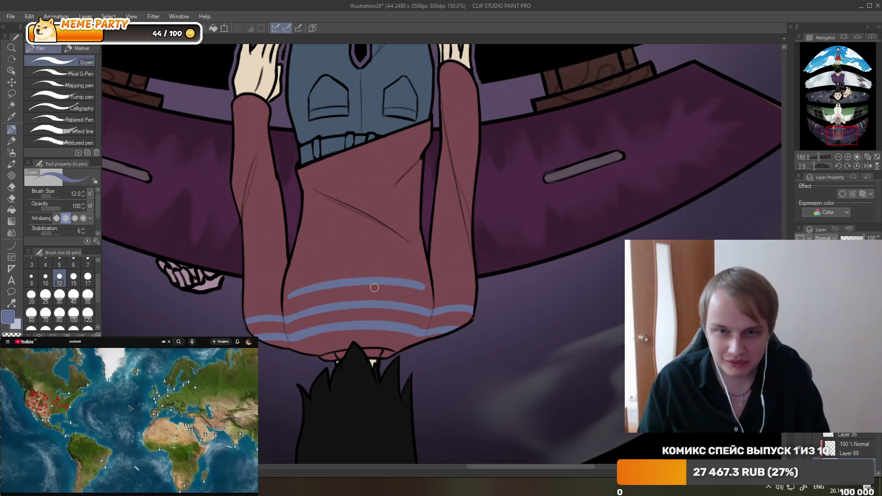
pyautogui.moveTo(283, 301); pyautogui.dragTo(423, 291)
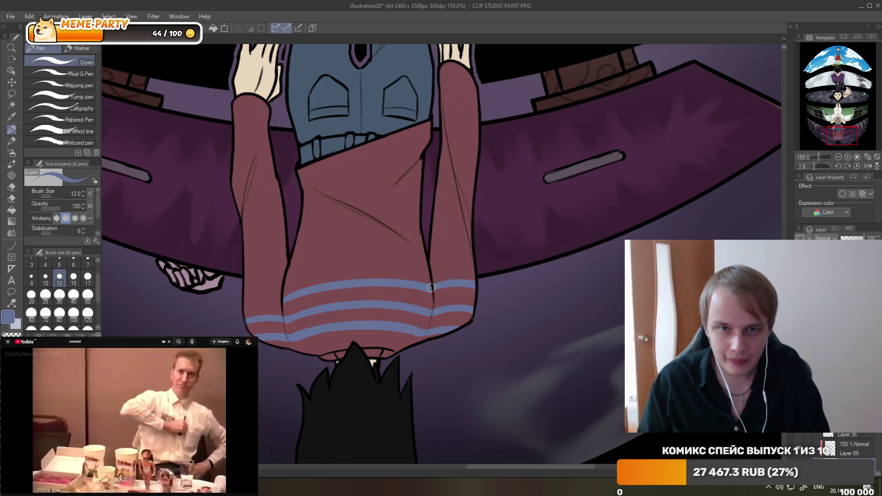
pyautogui.moveTo(243, 299); pyautogui.dragTo(281, 294)
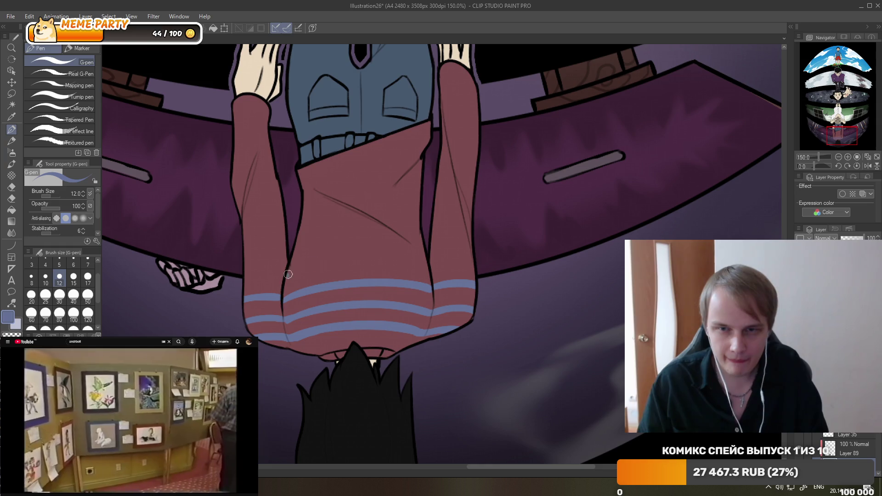
# Draw a third, higher stripe across the sweater and left sleeve.
pyautogui.moveTo(288, 274); pyautogui.dragTo(412, 261)
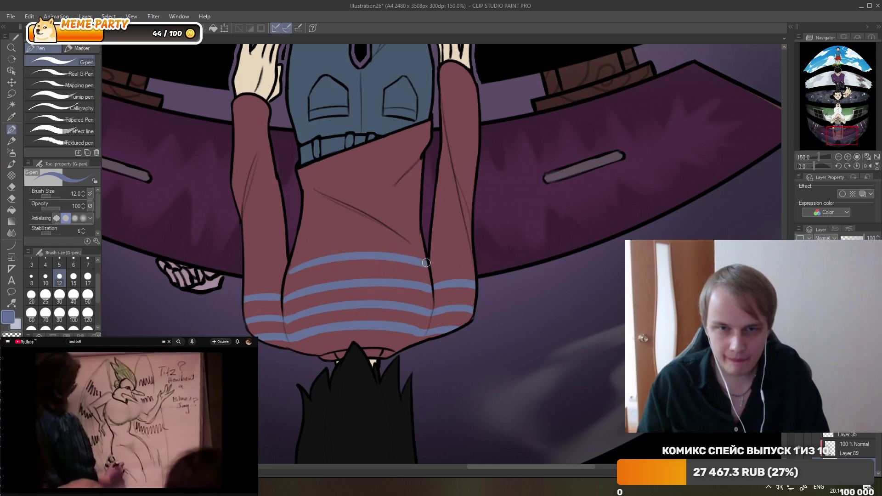
pyautogui.hotkey('ctrl', 'z')
pyautogui.moveTo(288, 275); pyautogui.dragTo(429, 266)
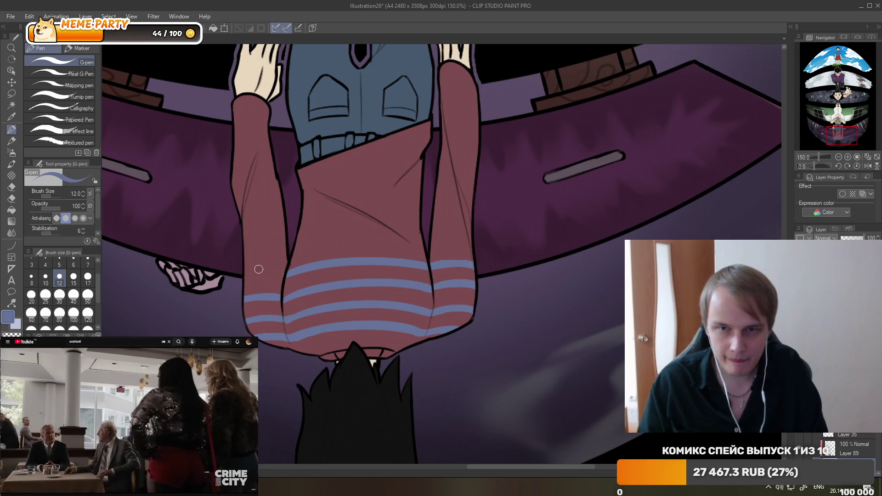
pyautogui.moveTo(244, 279); pyautogui.dragTo(287, 275)
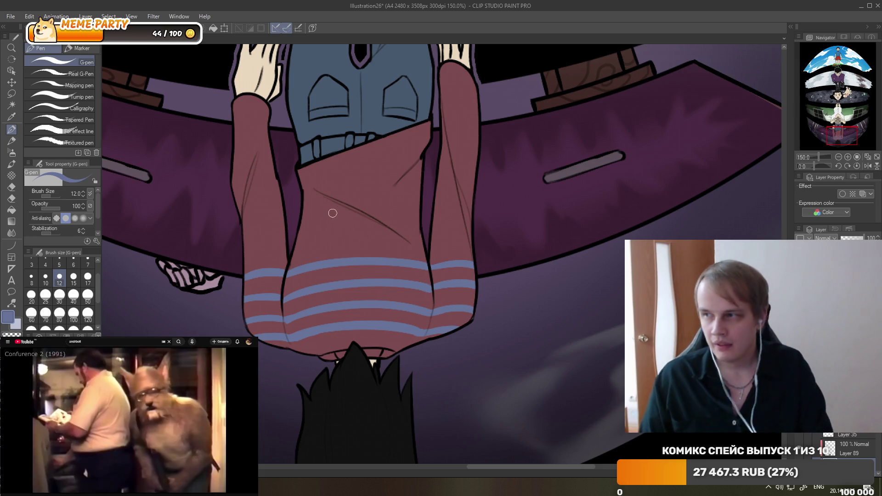
# Redraw the top torso stripe so it curves upward at its right end.
pyautogui.moveTo(289, 247); pyautogui.dragTo(408, 248)
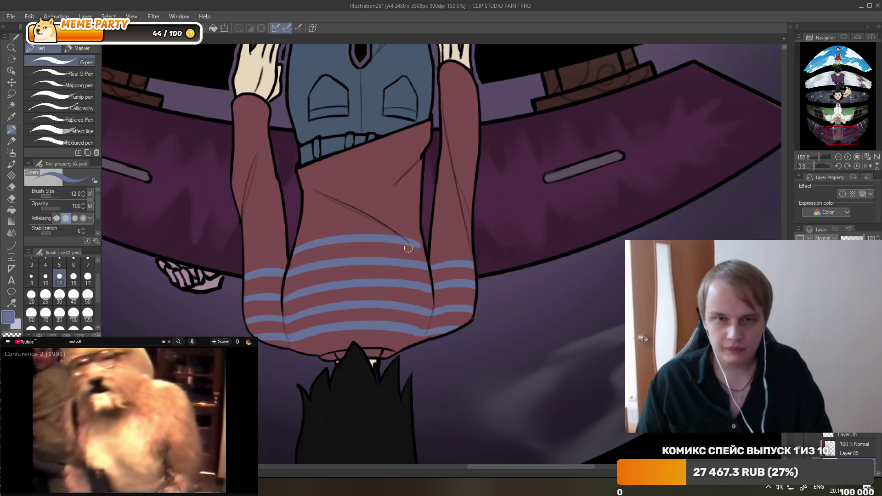
pyautogui.hotkey('ctrl', 'z')
pyautogui.moveTo(292, 253); pyautogui.dragTo(387, 233)
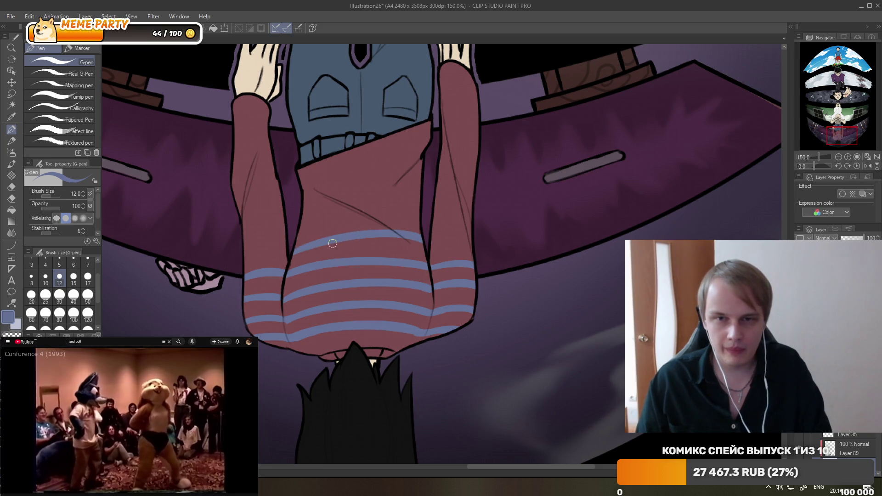
pyautogui.hotkey('ctrl', 'z')
pyautogui.moveTo(298, 253); pyautogui.dragTo(426, 248)
pyautogui.hotkey('ctrl', 'z')
pyautogui.moveTo(295, 253); pyautogui.dragTo(413, 239)
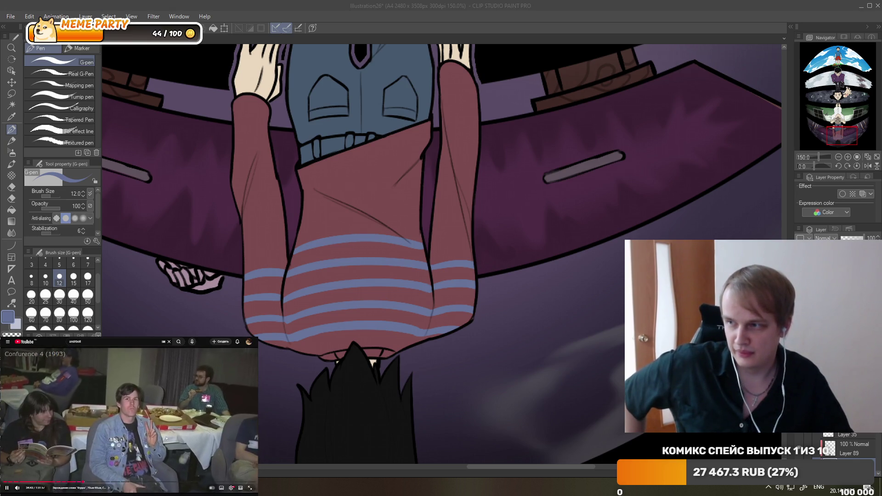
# Zoom out until the whole stacked fisheye page with the striped sweater fits the window.
pyautogui.scroll(-5, 423, 292)
pyautogui.scroll(-3, 423, 291)
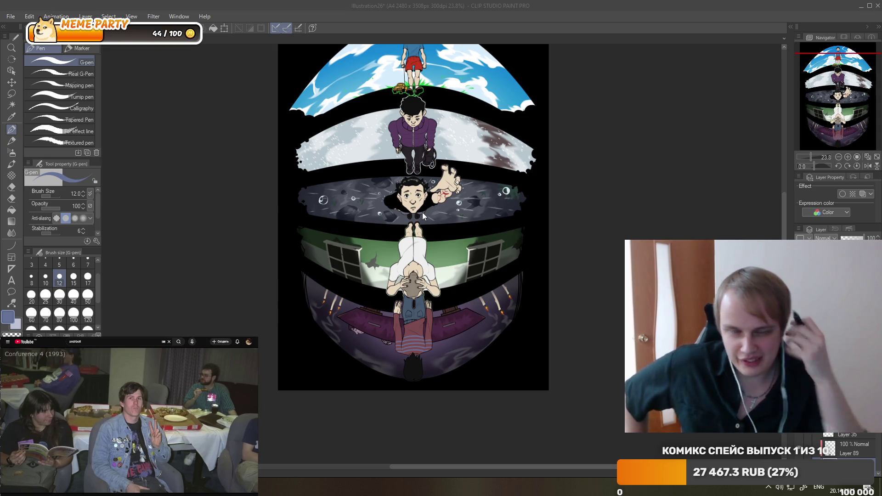
pyautogui.scroll(-2, 445, 216)
pyautogui.scroll(3, 404, 224)
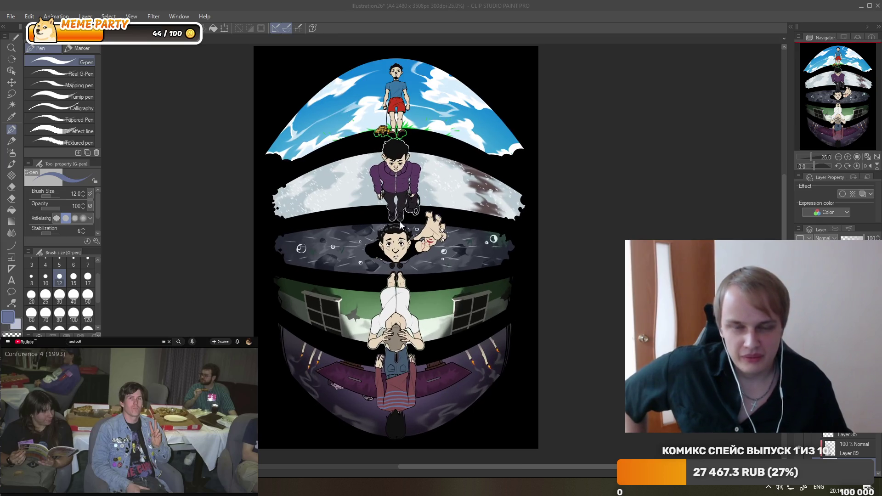
pyautogui.scroll(-1, 400, 221)
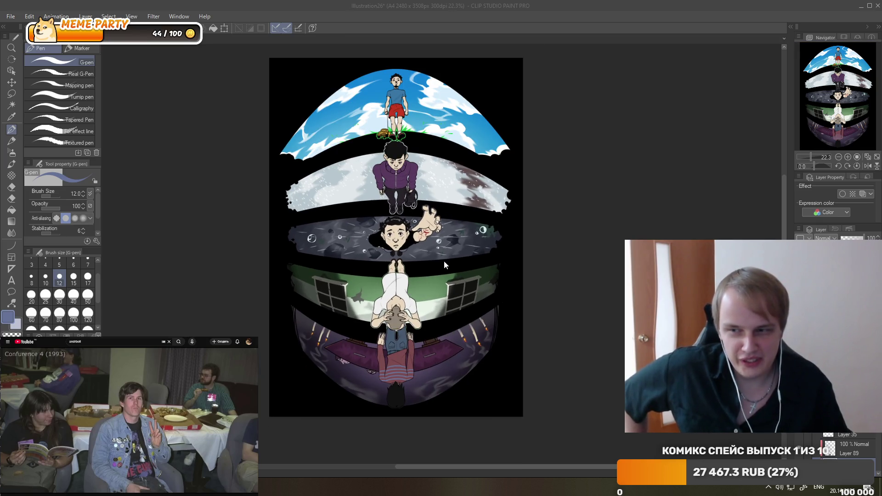
pyautogui.scroll(2, 439, 260)
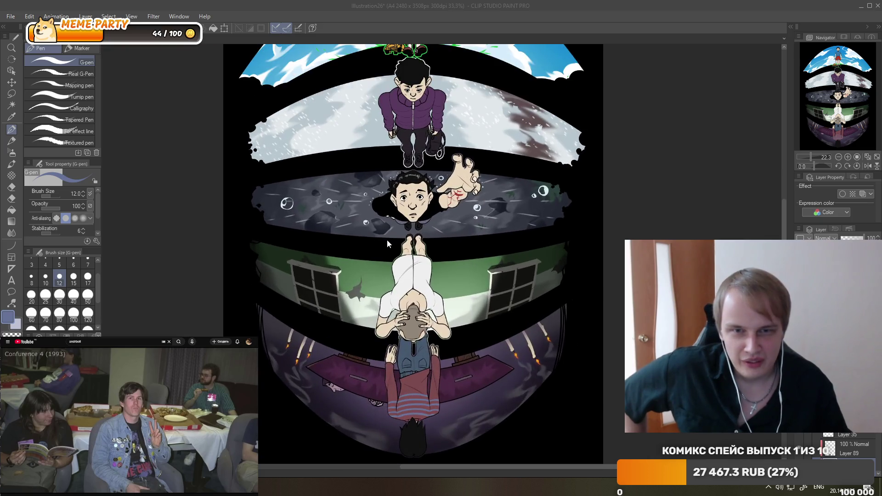
pyautogui.scroll(2, 387, 239)
pyautogui.scroll(-2, 388, 246)
pyautogui.scroll(-1, 388, 255)
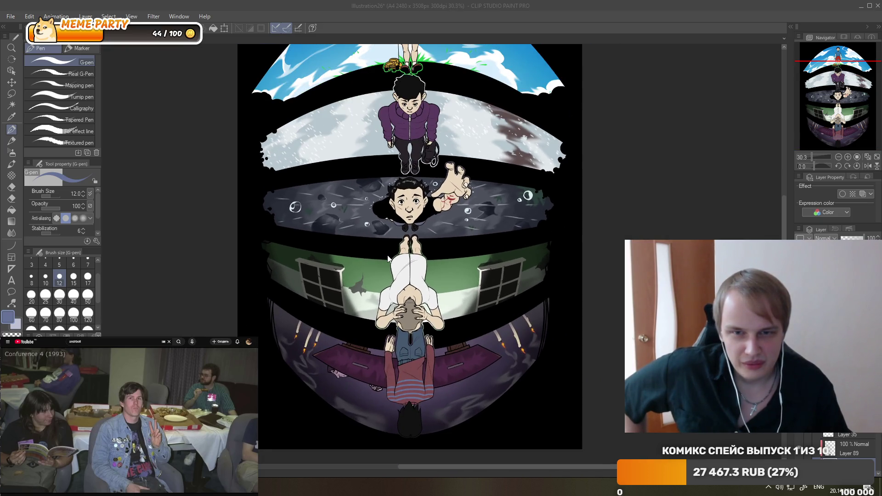
pyautogui.scroll(-1, 372, 255)
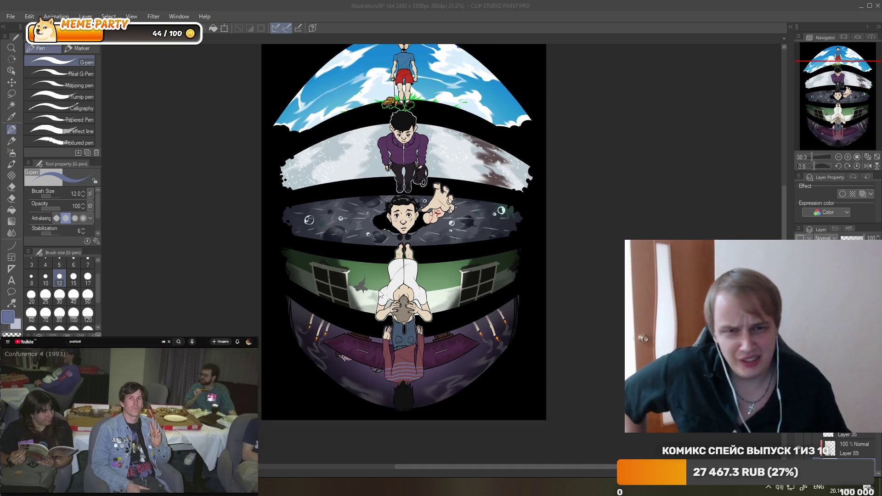
pyautogui.scroll(-1, 408, 201)
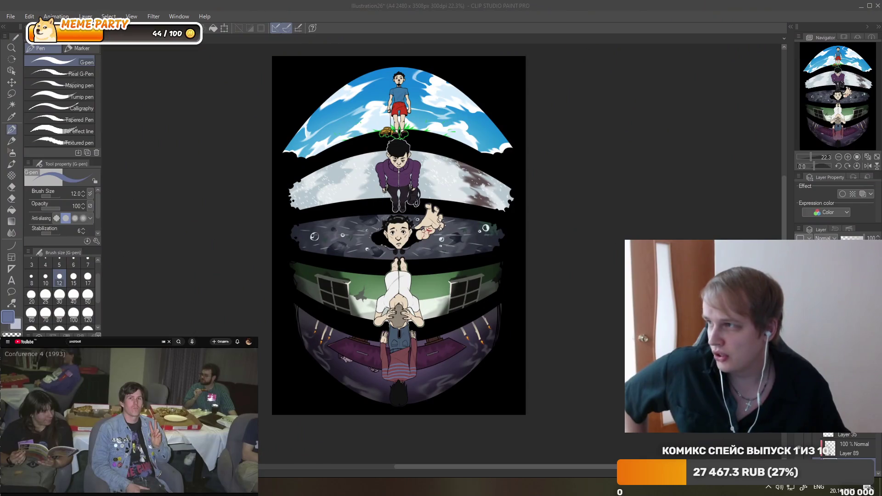
# Bring up OBS and toggle the webcam source off and back on.
pyautogui.hotkey('alt', 'Tab')
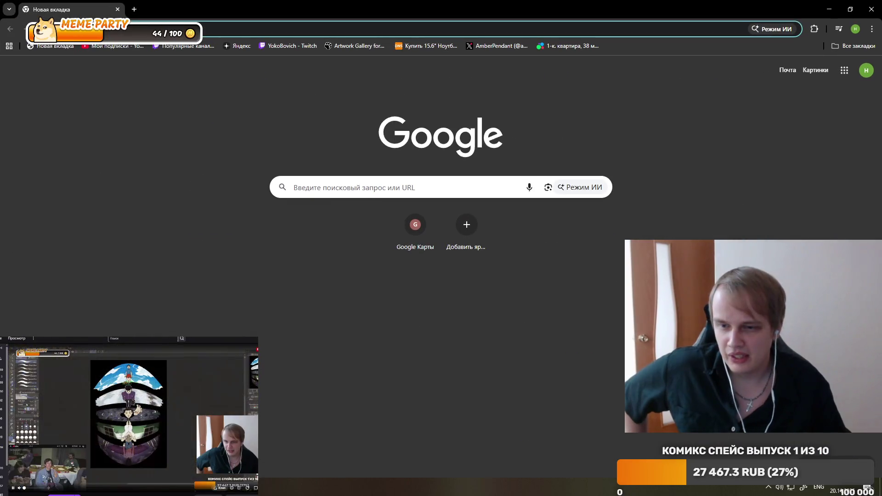
pyautogui.hotkey('alt', 'Tab')
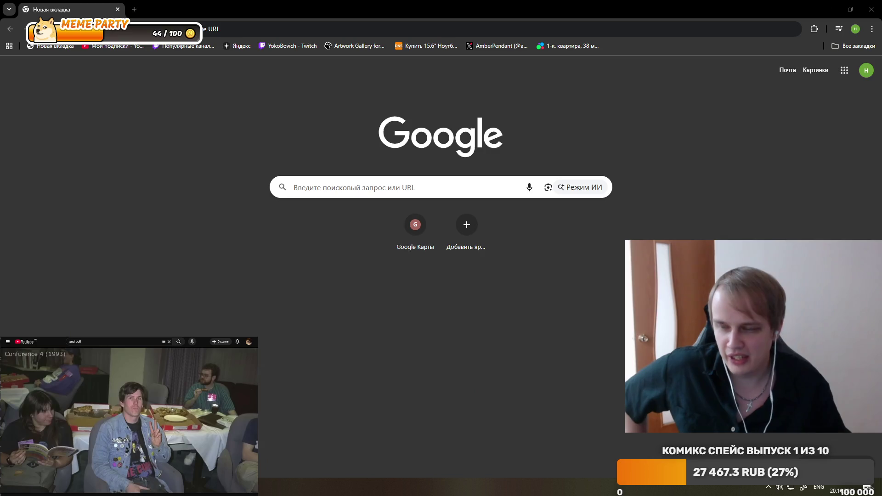
pyautogui.hotkey('alt', 'Tab')
pyautogui.click(377, 406)
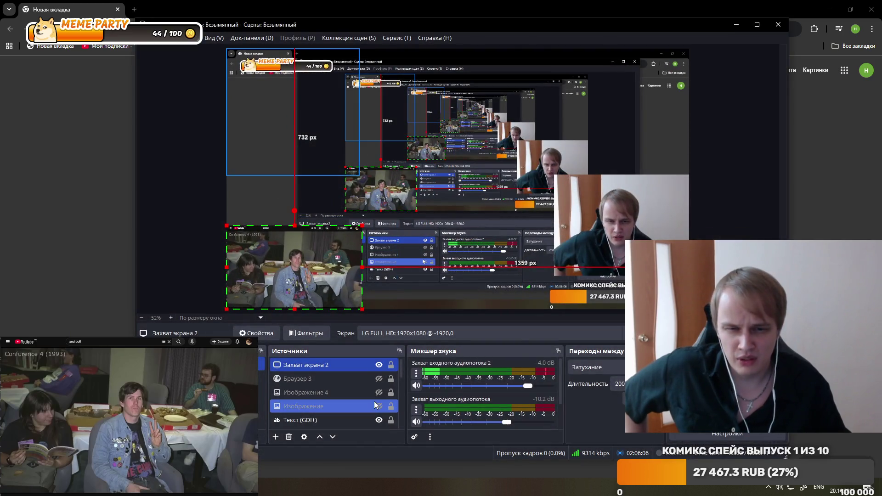
pyautogui.click(378, 392)
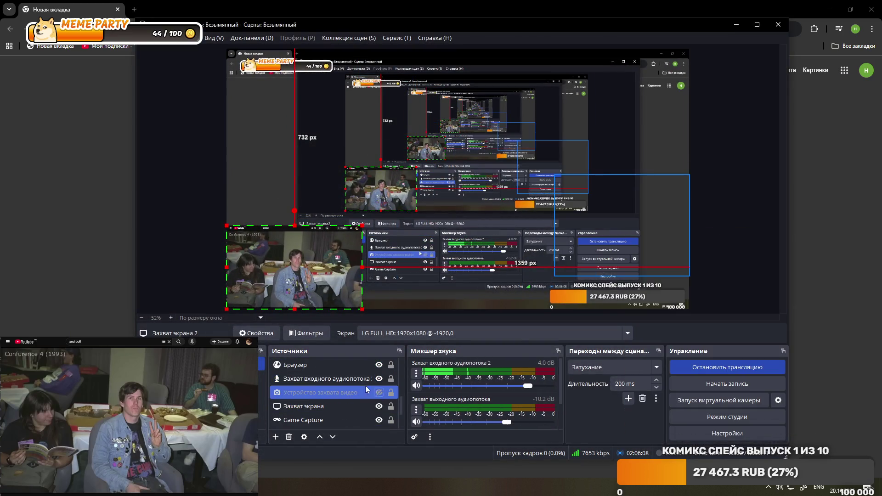
pyautogui.click(379, 392)
# Select the Захват экрана source and hide it so the sea background shows.
pyautogui.scroll(3, 377, 388)
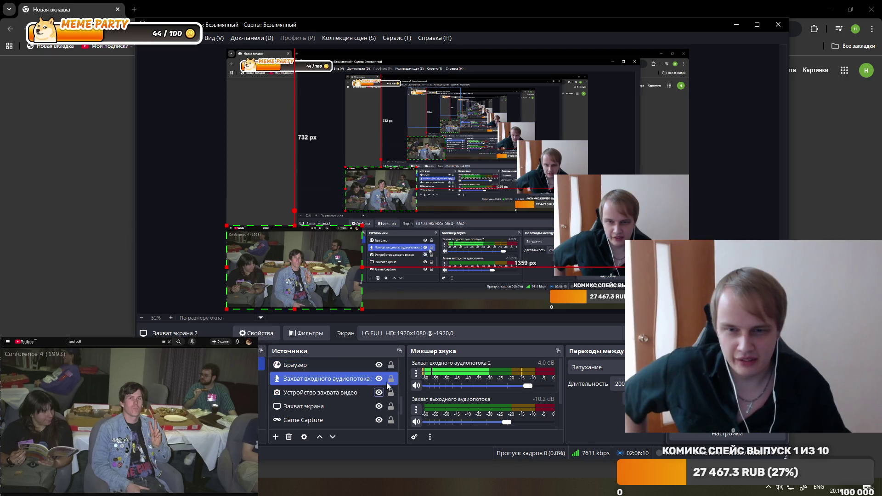
pyautogui.scroll(-3, 377, 389)
pyautogui.click(374, 390)
pyautogui.click(379, 380)
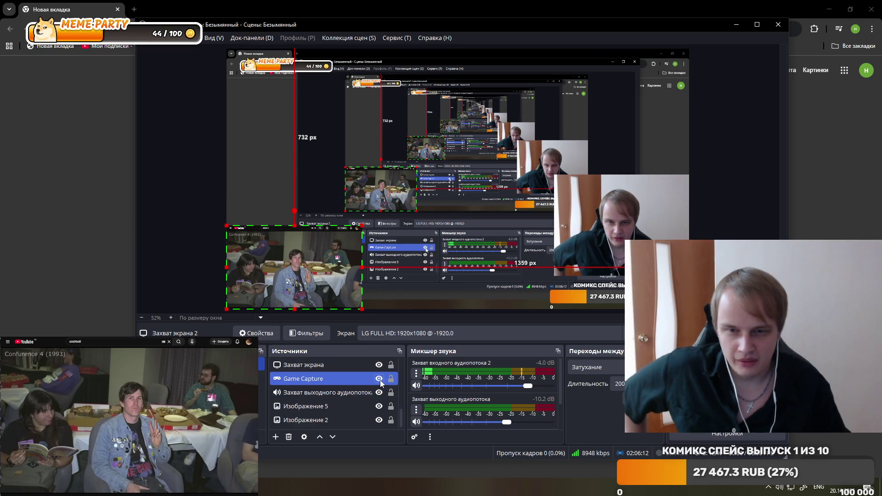
pyautogui.click(378, 368)
pyautogui.click(378, 366)
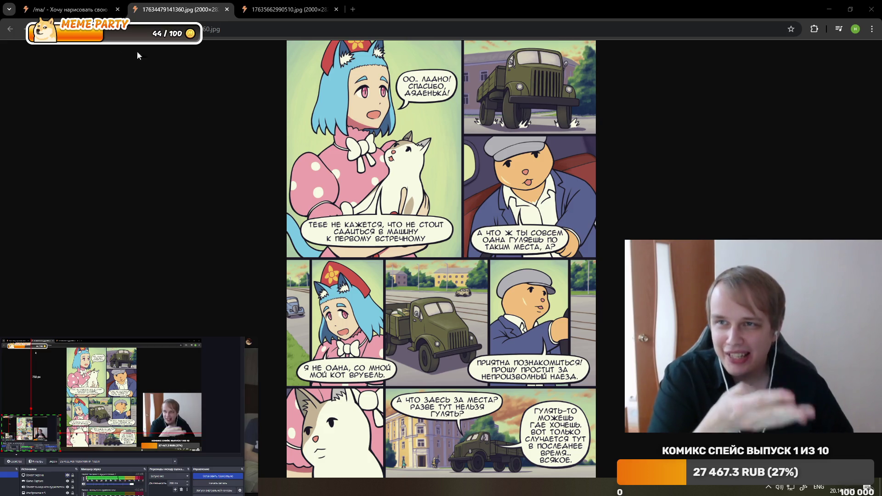
# View the next comic page in Chrome's third tab, then hide Захват экрана in OBS.
pyautogui.click(275, 10)
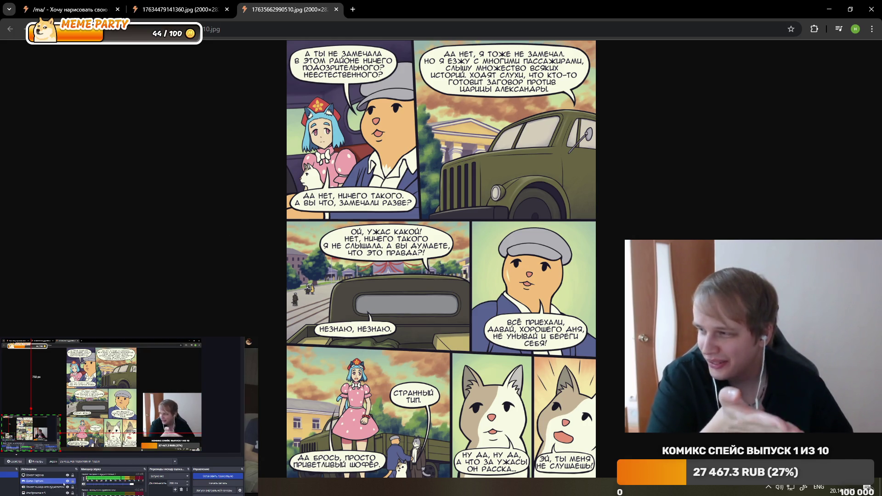
pyautogui.scroll(1, 67, 487)
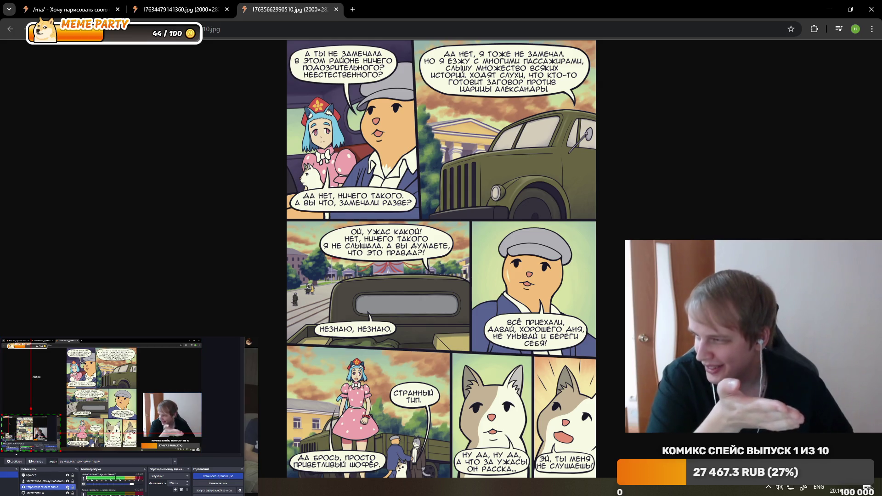
pyautogui.scroll(-1, 67, 487)
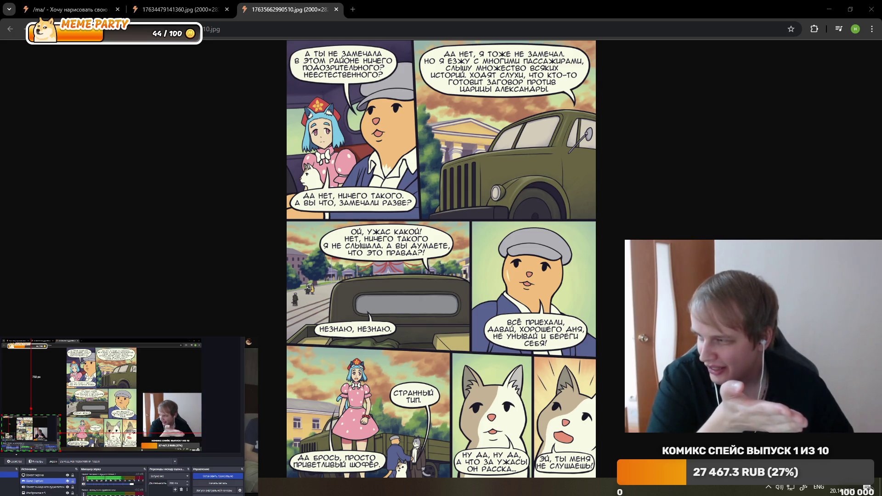
pyautogui.click(67, 475)
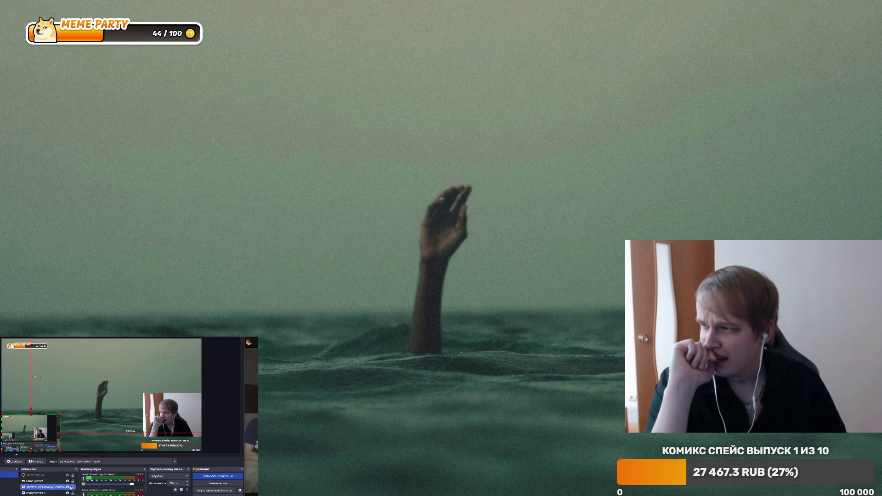
# Briefly show the Бесобой #1 gallery on stream, hide it, then unhide the Clip Studio Paint capture.
pyautogui.click(68, 476)
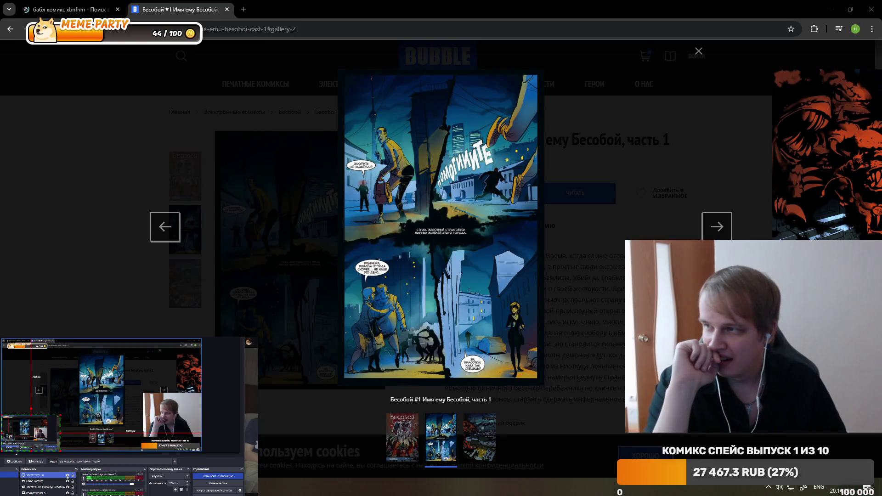
pyautogui.click(171, 310)
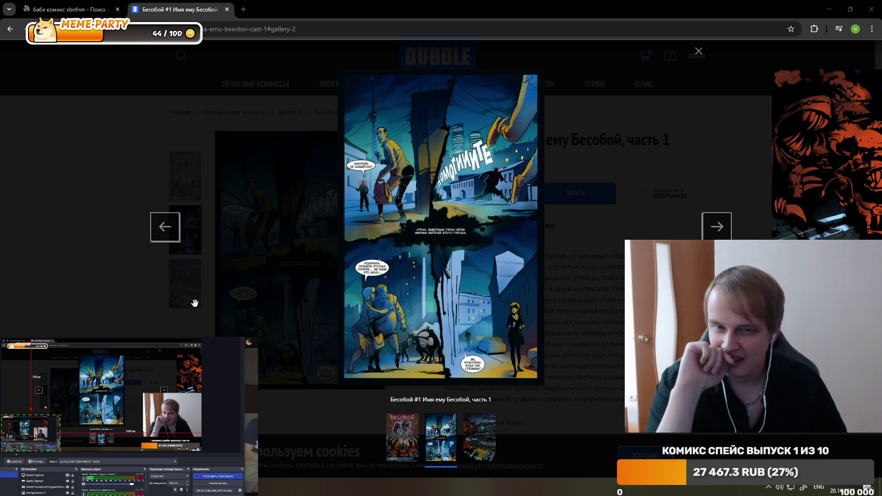
pyautogui.click(36, 476)
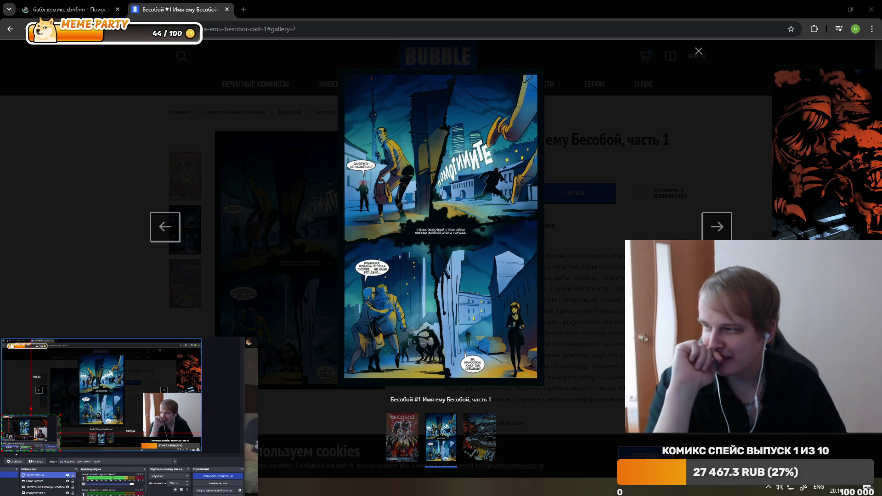
pyautogui.click(67, 476)
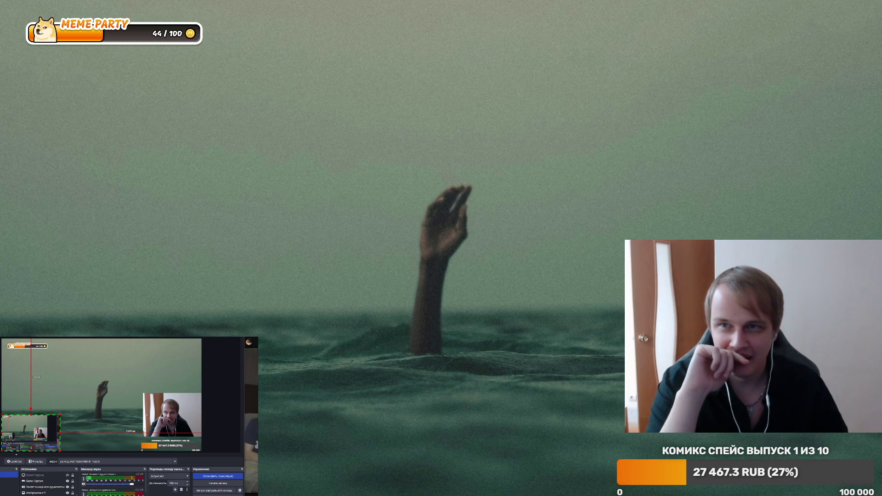
pyautogui.click(65, 475)
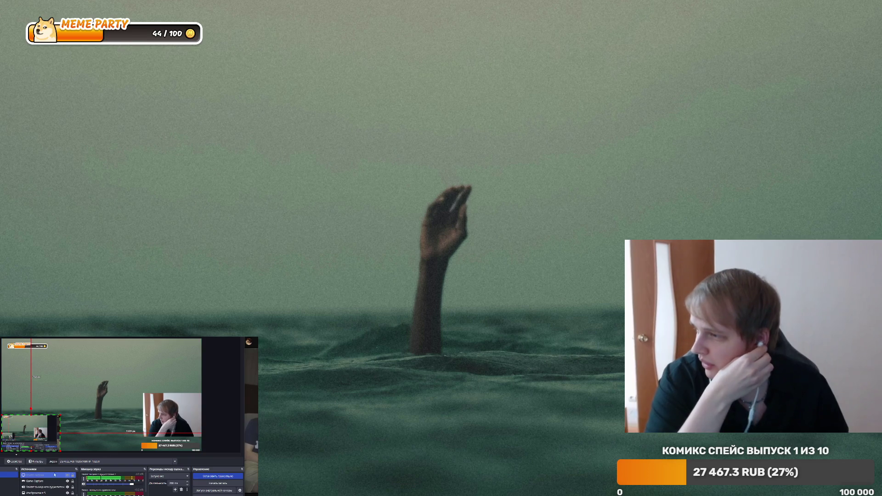
pyautogui.click(68, 475)
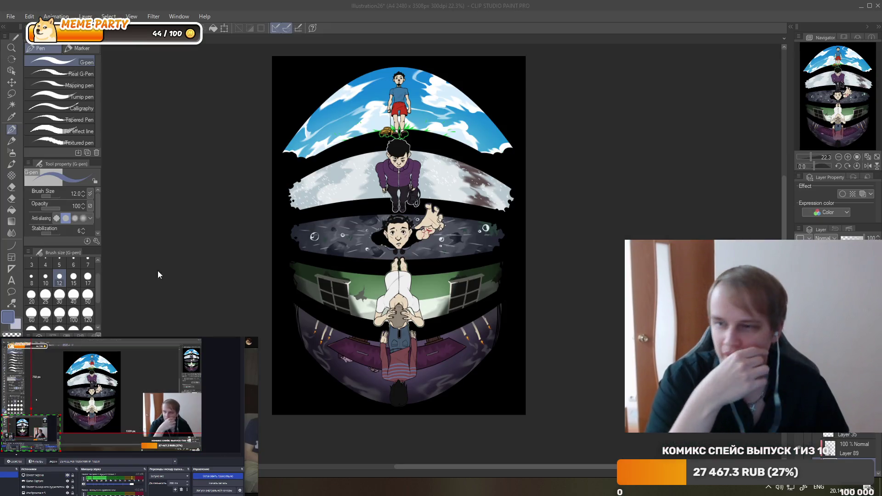
pyautogui.scroll(1, 520, 228)
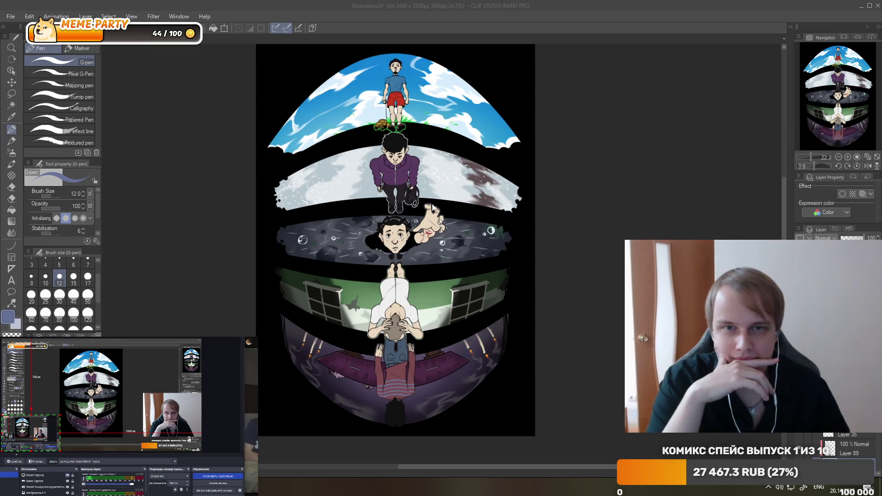
pyautogui.scroll(-2, 460, 193)
pyautogui.scroll(4, 423, 175)
pyautogui.scroll(-2, 431, 156)
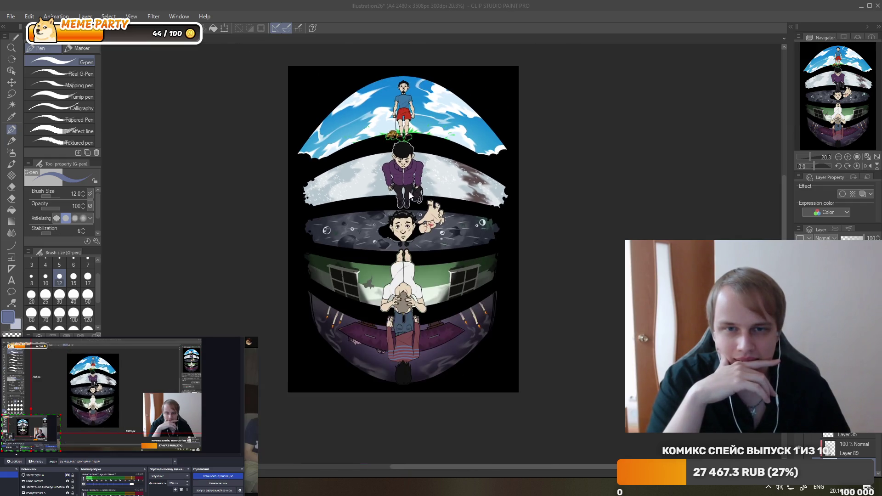
pyautogui.scroll(1, 398, 161)
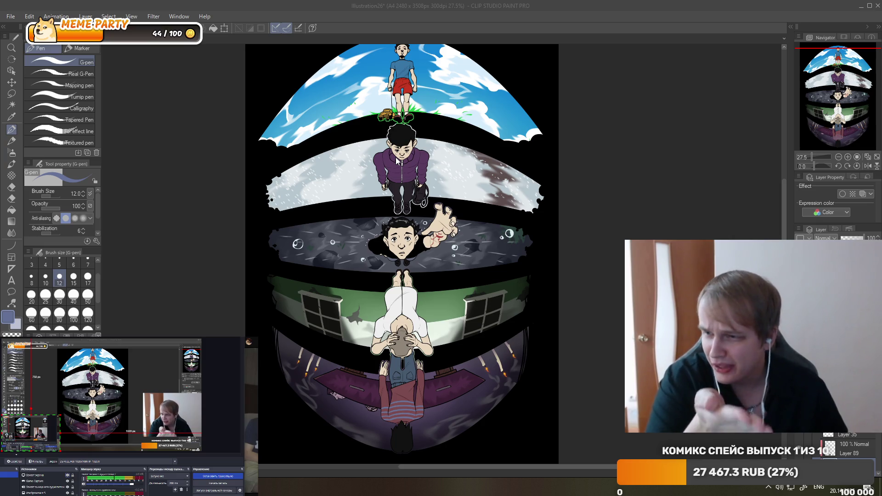
pyautogui.scroll(-2, 370, 188)
pyautogui.scroll(2, 377, 261)
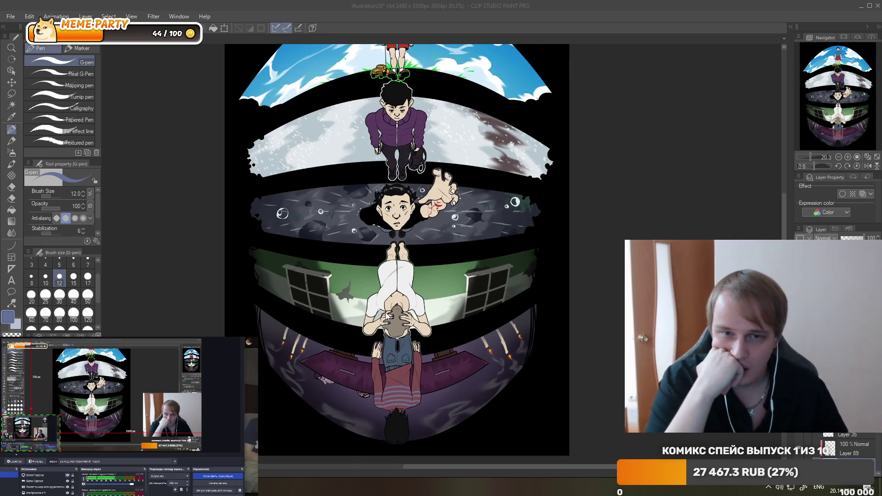
pyautogui.scroll(-2, 386, 252)
pyautogui.scroll(2, 397, 239)
pyautogui.scroll(1, 411, 225)
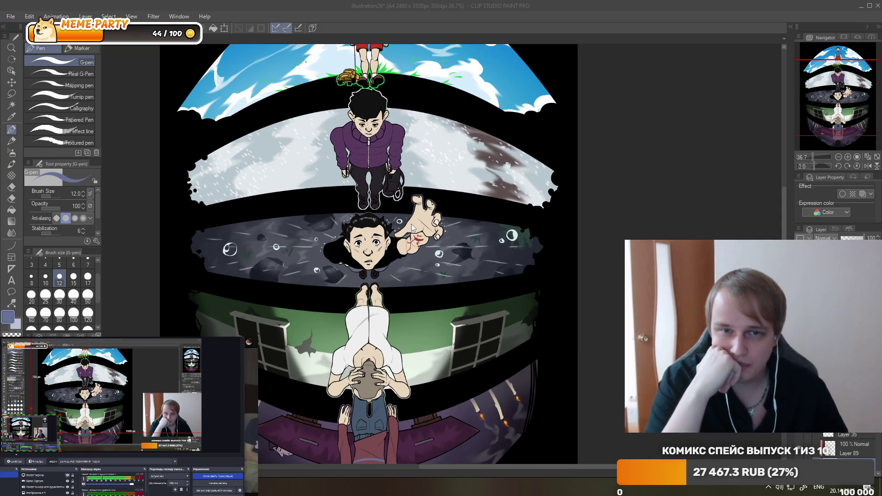
pyautogui.scroll(-1, 411, 224)
pyautogui.scroll(-1, 376, 188)
pyautogui.scroll(1, 375, 188)
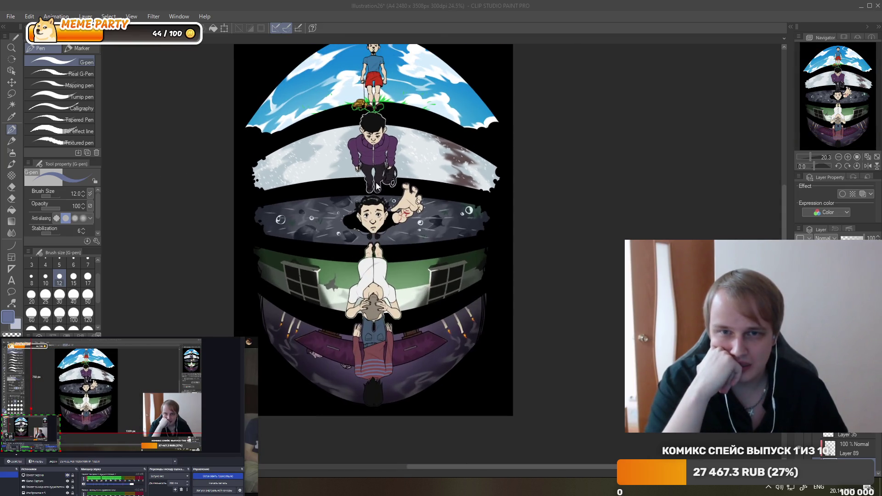
pyautogui.scroll(1, 377, 185)
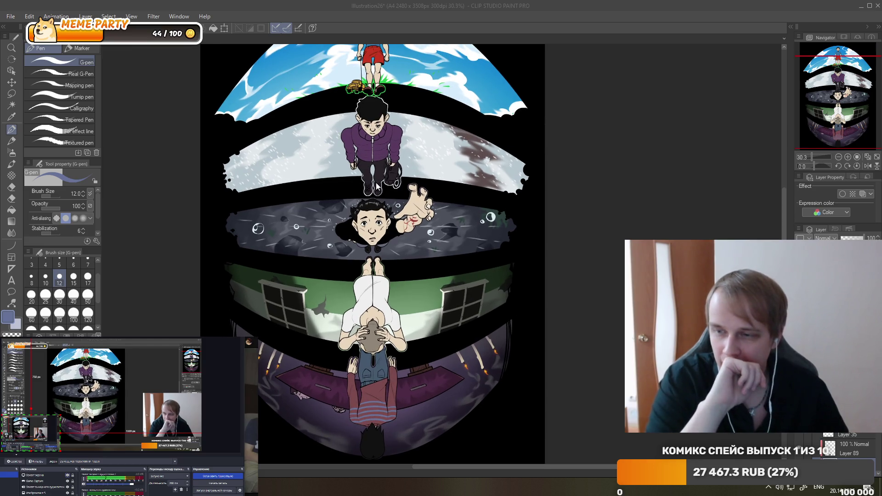
pyautogui.scroll(-2, 350, 178)
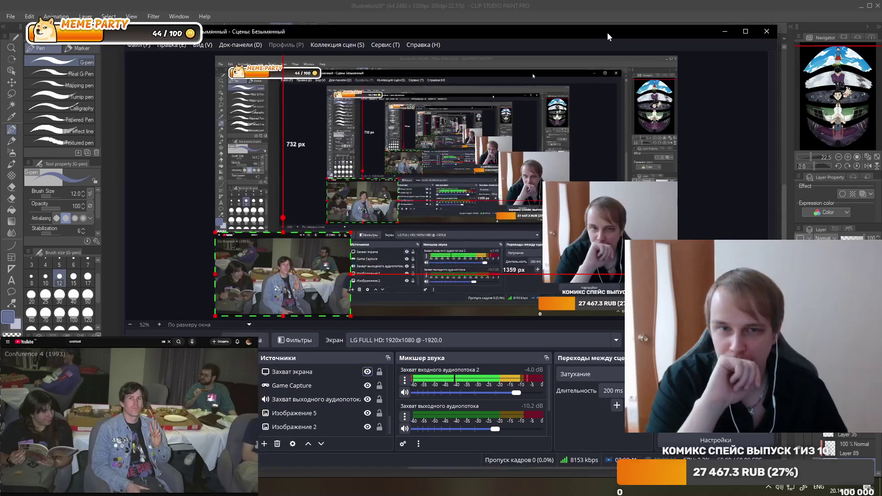
# Dismiss the OBS window, refocus Clip Studio Paint, and zoom to about 200% on the bottom boy's sweater.
pyautogui.moveTo(607, 32); pyautogui.dragTo(604, 21)
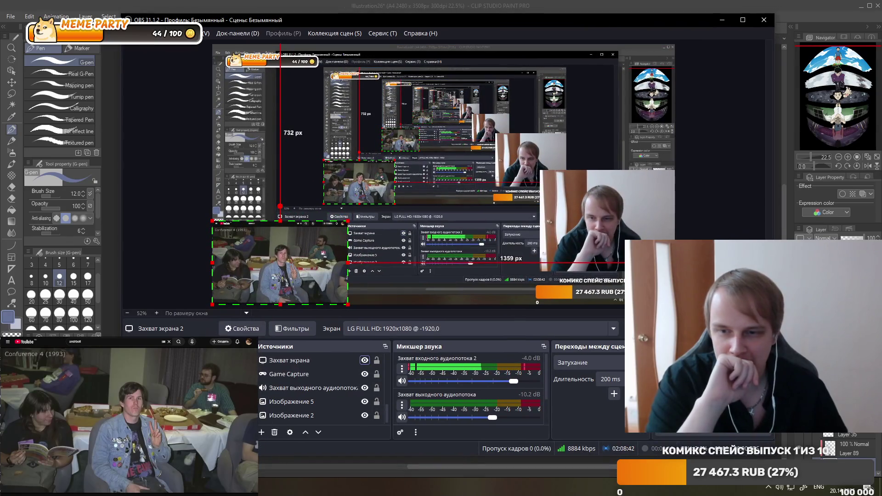
pyautogui.click(104, 263)
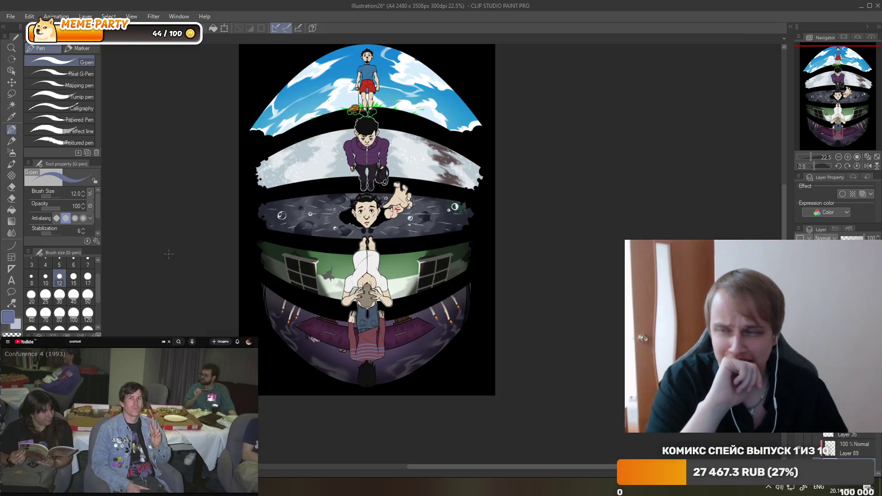
pyautogui.moveTo(135, 421)
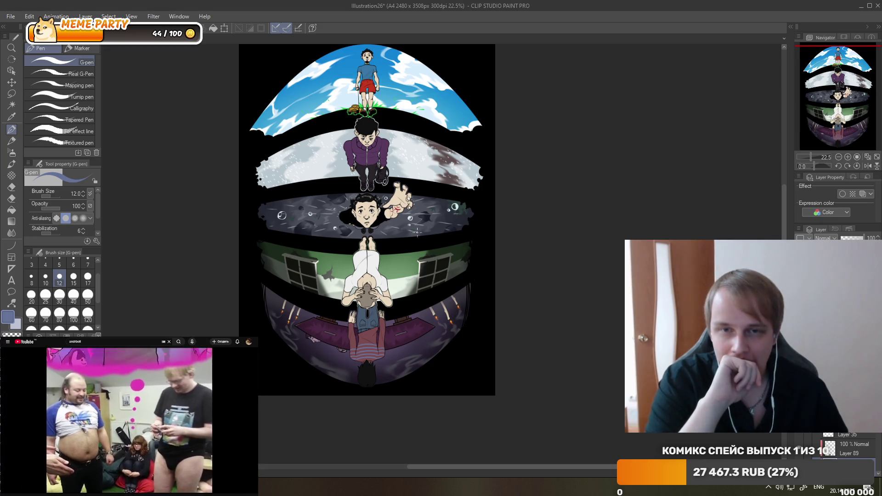
pyautogui.scroll(10, 404, 248)
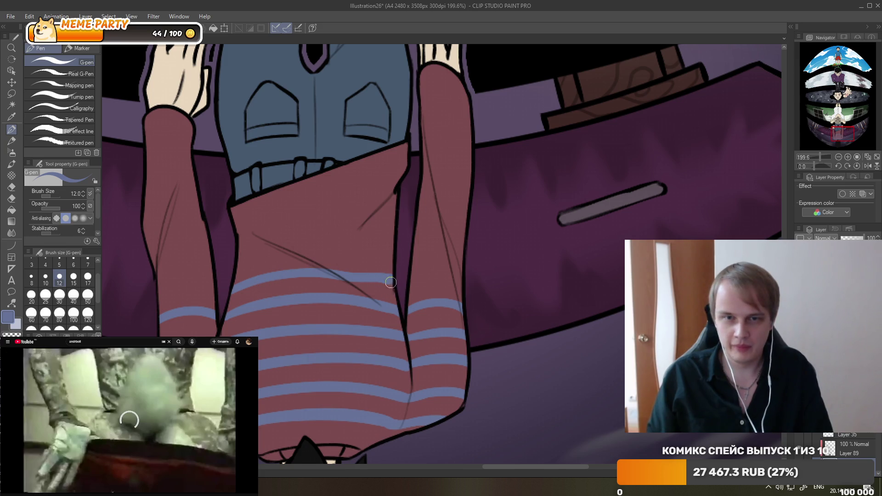
# Paint the next blue stripes across the upper sweater, undoing and redrawing the misplaced strokes.
pyautogui.moveTo(235, 261); pyautogui.dragTo(381, 254)
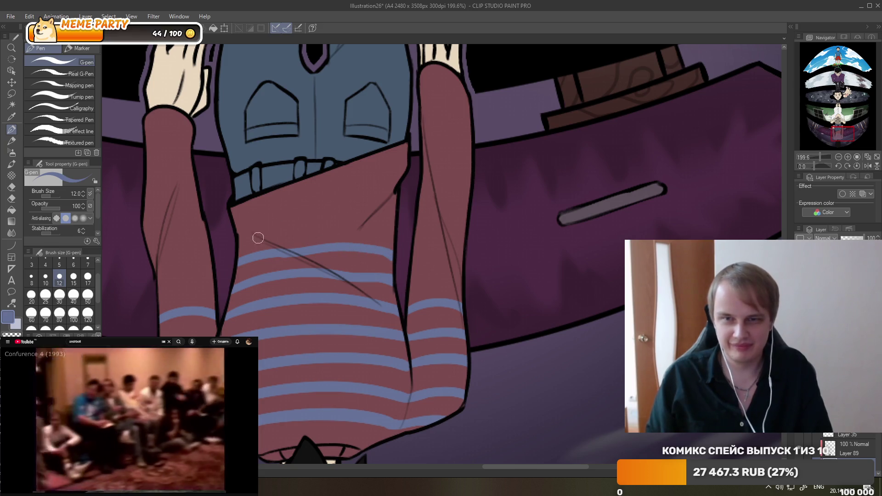
pyautogui.moveTo(239, 236)
pyautogui.mouseDown()
pyautogui.moveTo(275, 225)
pyautogui.moveTo(395, 220)
pyautogui.mouseUp()
pyautogui.hotkey('ctrl', 'z')
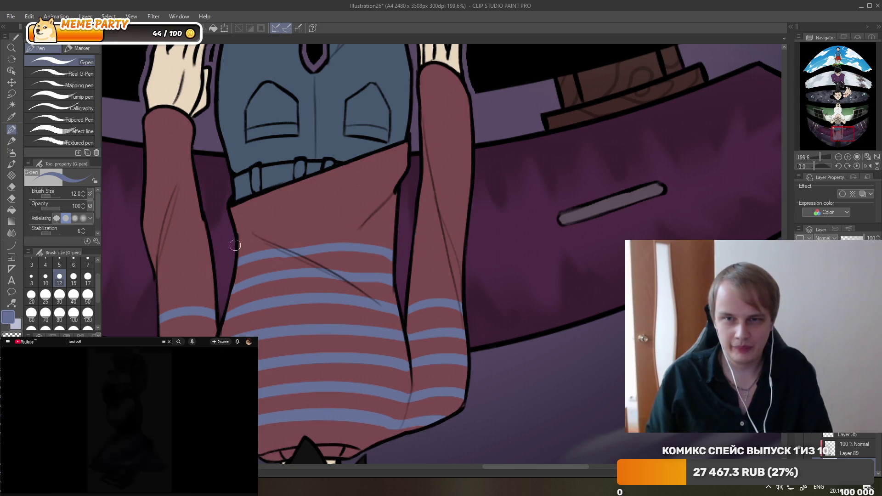
pyautogui.moveTo(239, 235); pyautogui.dragTo(395, 220)
pyautogui.hotkey('ctrl', 'z')
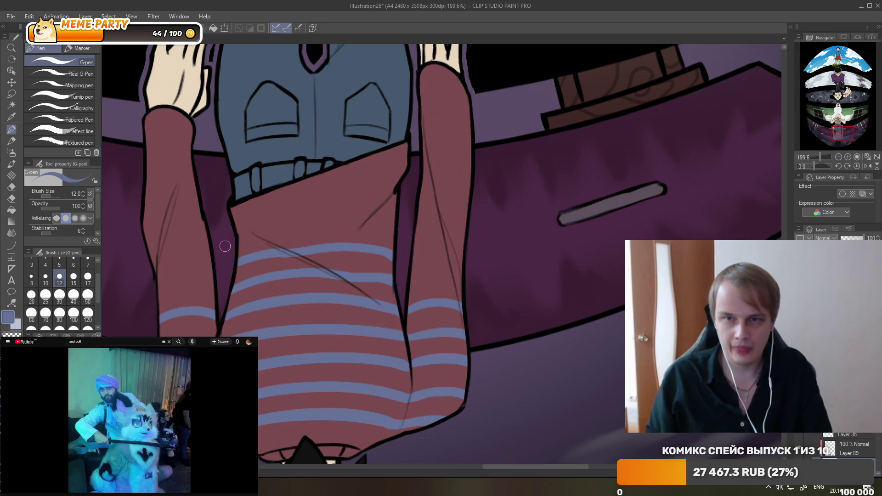
pyautogui.moveTo(240, 236); pyautogui.dragTo(395, 215)
pyautogui.hotkey('ctrl', 'z')
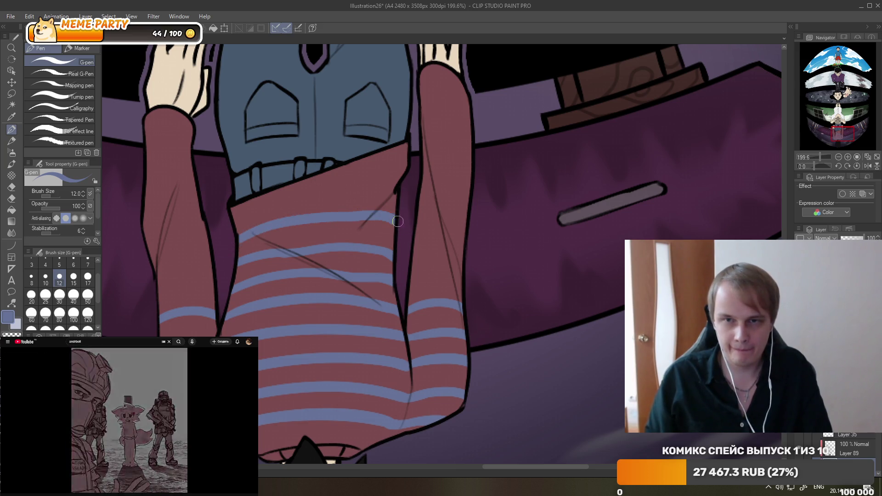
# Draw the top stripe near the neckline, extending it to the neckline's right end.
pyautogui.moveTo(232, 207); pyautogui.dragTo(396, 187)
pyautogui.hotkey('ctrl', 'z')
pyautogui.hotkey('ctrl', 'z')
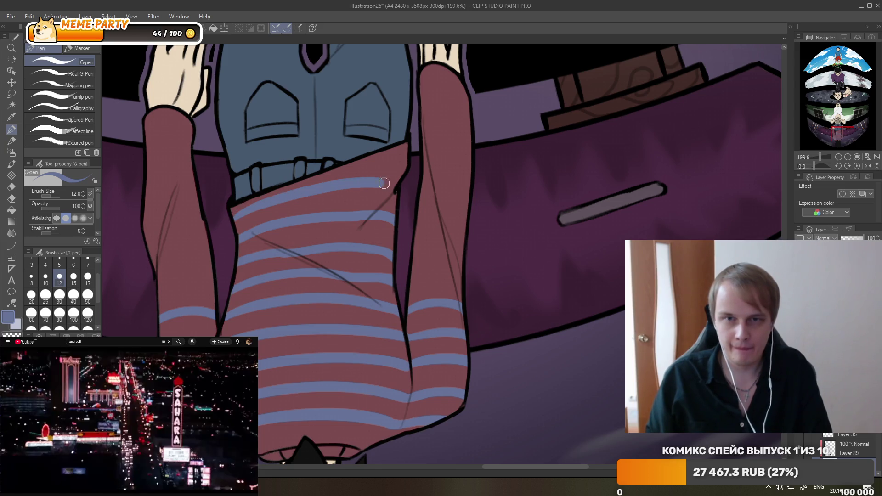
pyautogui.hotkey('ctrl', 'z')
pyautogui.moveTo(232, 211); pyautogui.dragTo(395, 197)
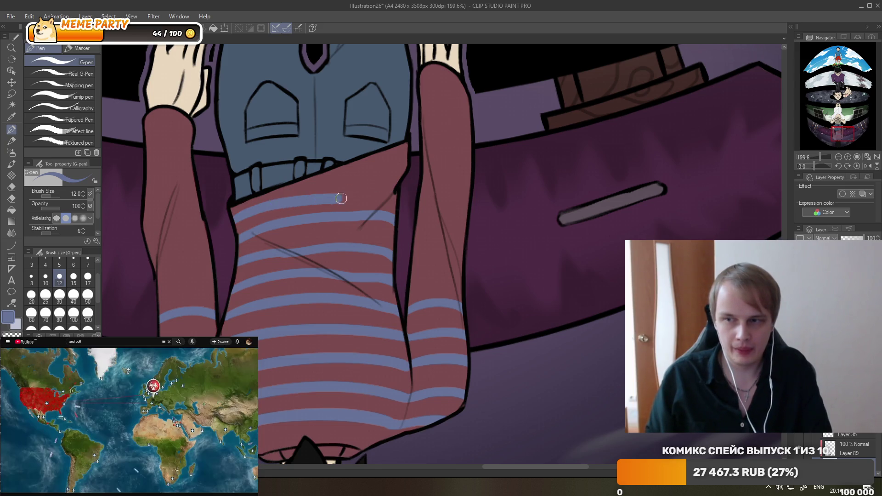
pyautogui.hotkey('ctrl', 'z')
pyautogui.hotkey('ctrl', 'z')
pyautogui.moveTo(237, 216); pyautogui.dragTo(395, 177)
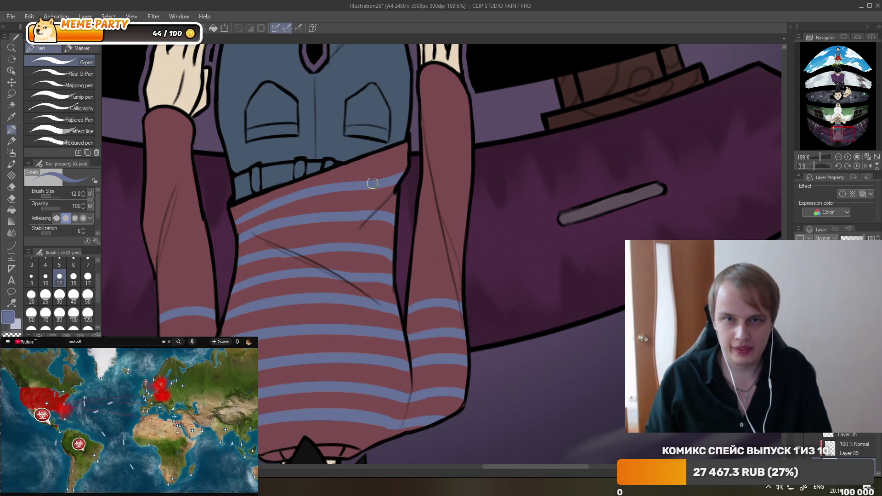
pyautogui.hotkey('ctrl', 'z')
pyautogui.hotkey('ctrl', 'z')
pyautogui.moveTo(239, 232); pyautogui.dragTo(392, 213)
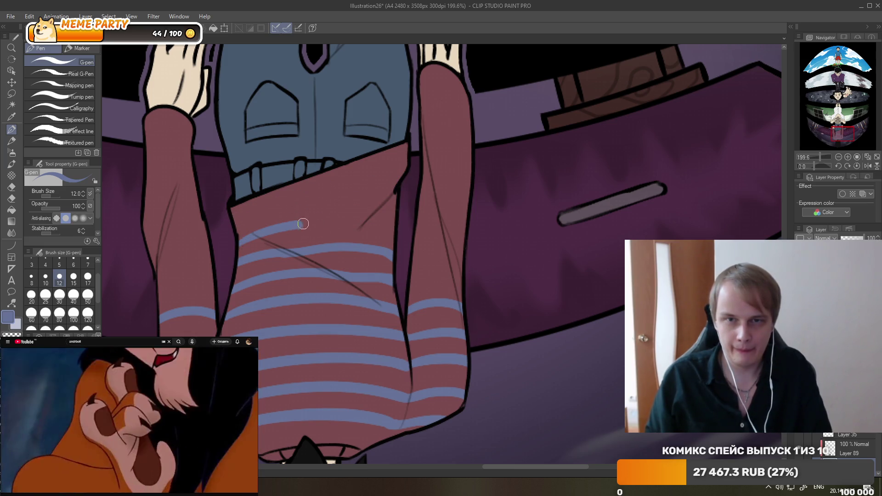
pyautogui.hotkey('ctrl', 'z')
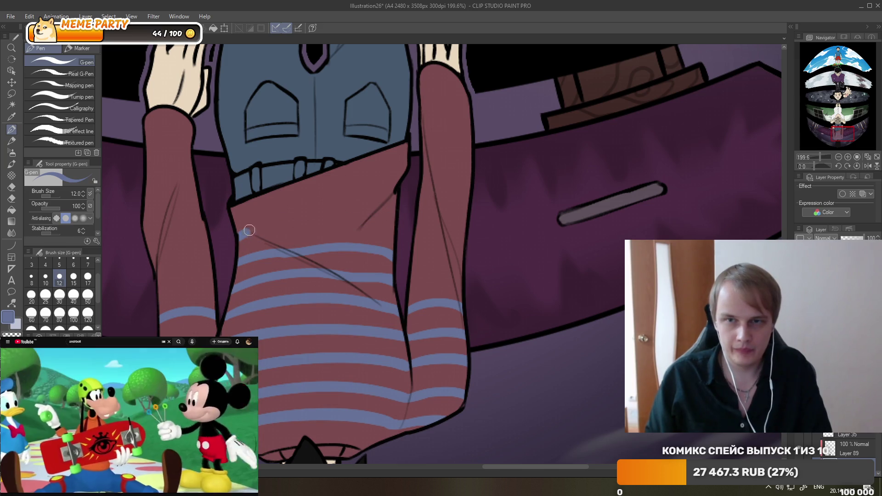
pyautogui.moveTo(245, 236); pyautogui.dragTo(397, 221)
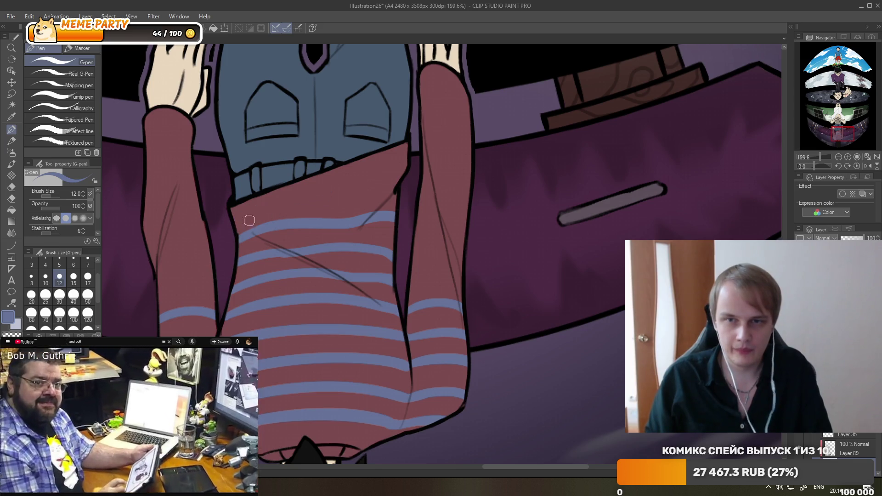
pyautogui.moveTo(389, 177); pyautogui.dragTo(404, 162)
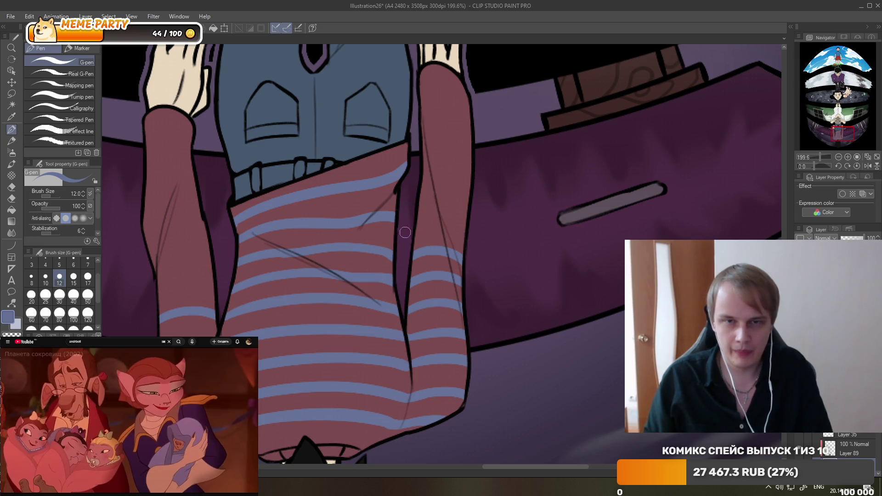
# Add blue stripes up the boy's raised right sleeve, removing the topmost one.
pyautogui.moveTo(422, 189); pyautogui.dragTo(468, 196)
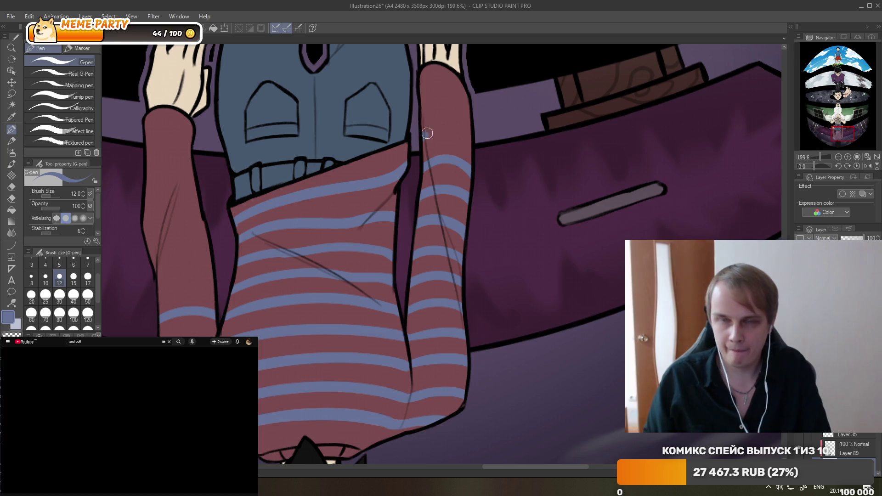
pyautogui.moveTo(424, 134); pyautogui.dragTo(470, 134)
pyautogui.moveTo(422, 109)
pyautogui.mouseDown()
pyautogui.moveTo(467, 100)
pyautogui.moveTo(465, 82)
pyautogui.mouseUp()
pyautogui.hotkey('ctrl', 'z')
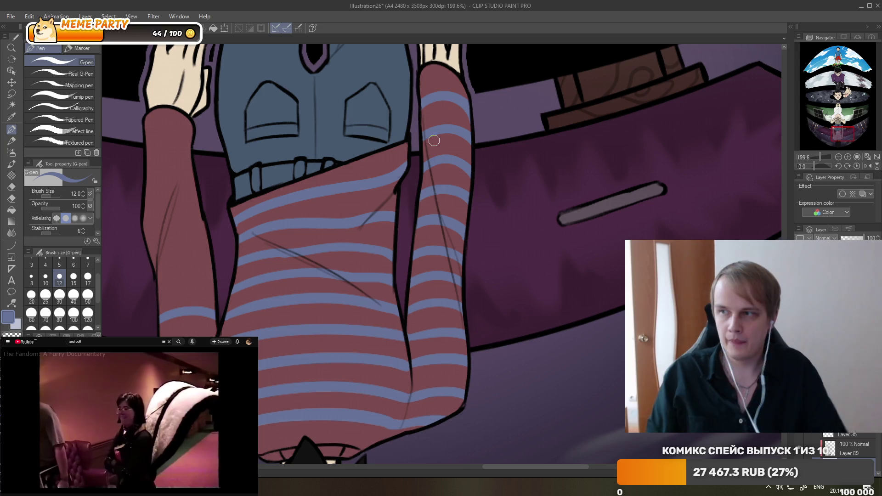
pyautogui.scroll(-5, 447, 167)
pyautogui.scroll(4, 359, 178)
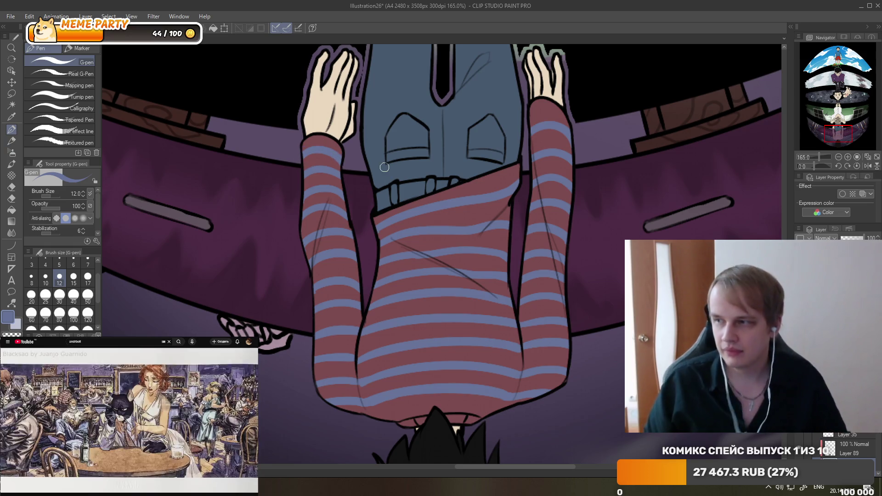
pyautogui.scroll(-1, 494, 212)
pyautogui.scroll(-2, 494, 212)
pyautogui.scroll(-2, 473, 197)
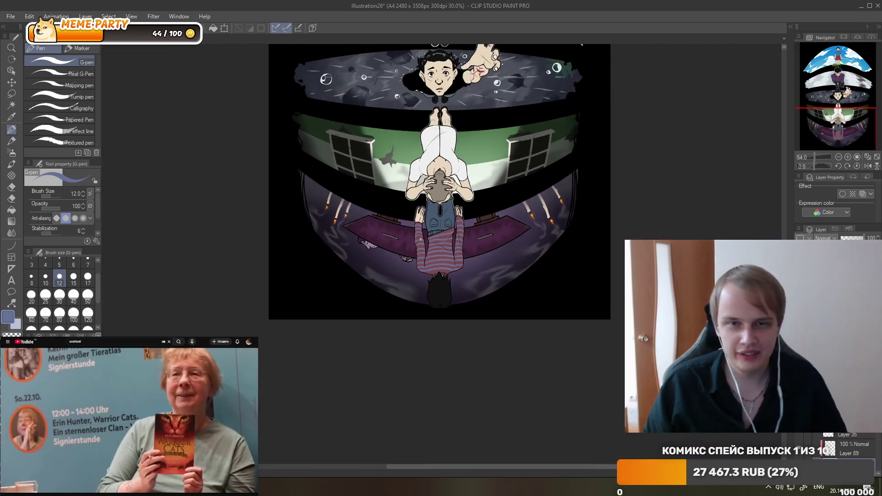
pyautogui.scroll(-1, 449, 186)
pyautogui.scroll(-1, 449, 186)
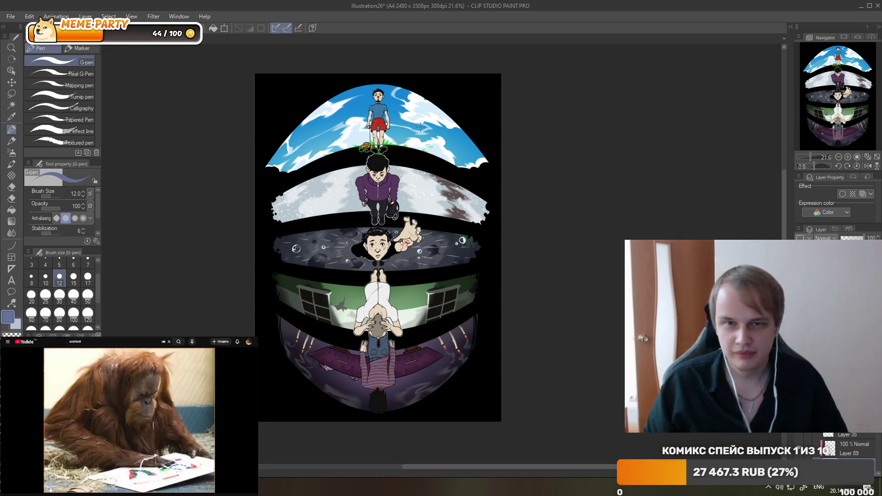
pyautogui.scroll(3, 371, 388)
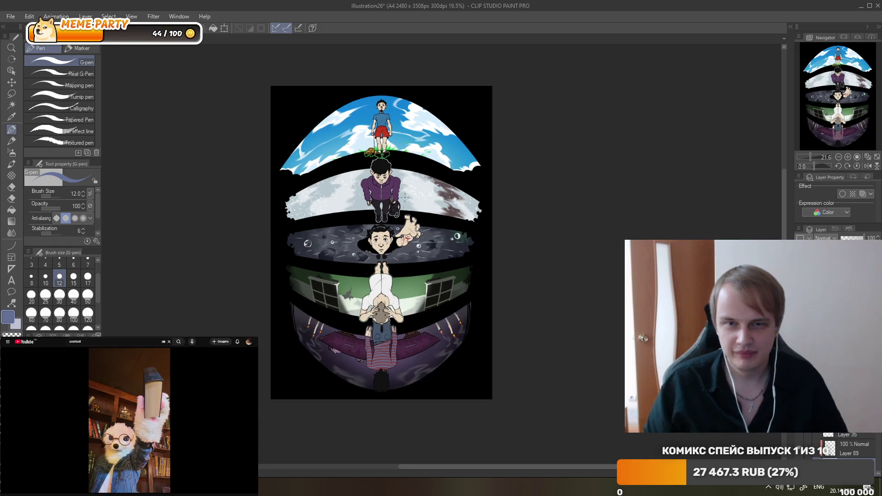
pyautogui.scroll(1, 372, 387)
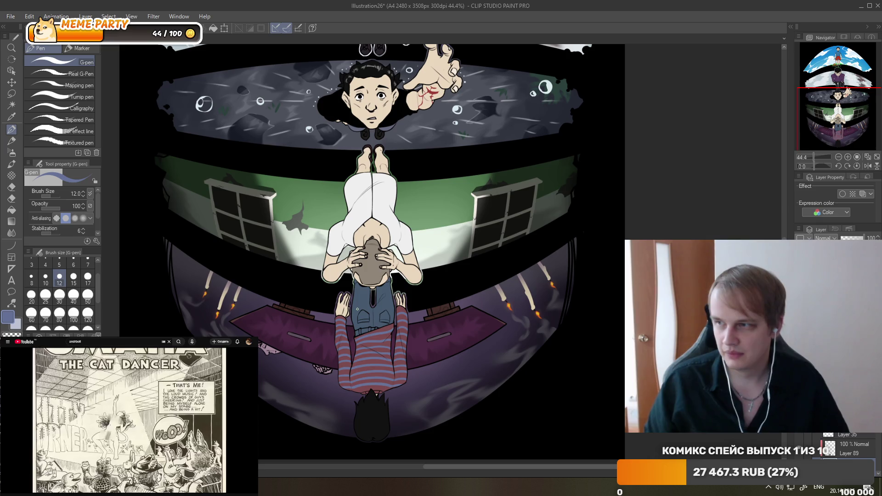
pyautogui.scroll(-3, 357, 309)
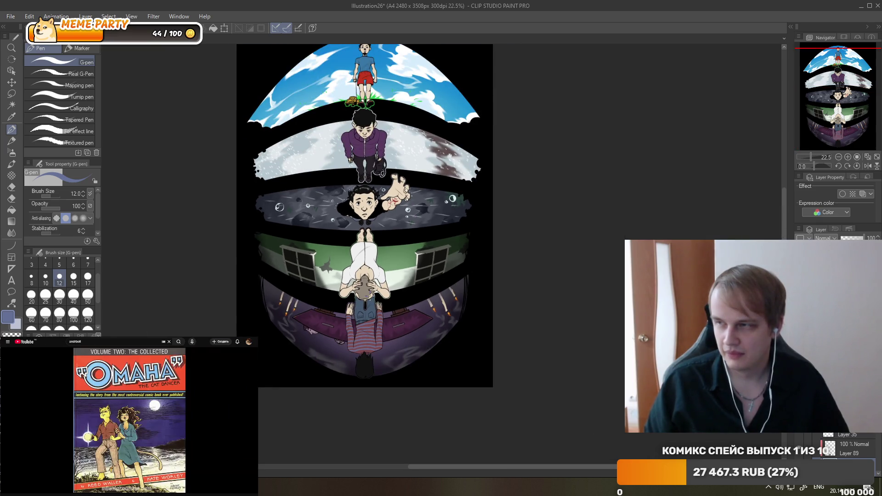
pyautogui.scroll(1, 410, 149)
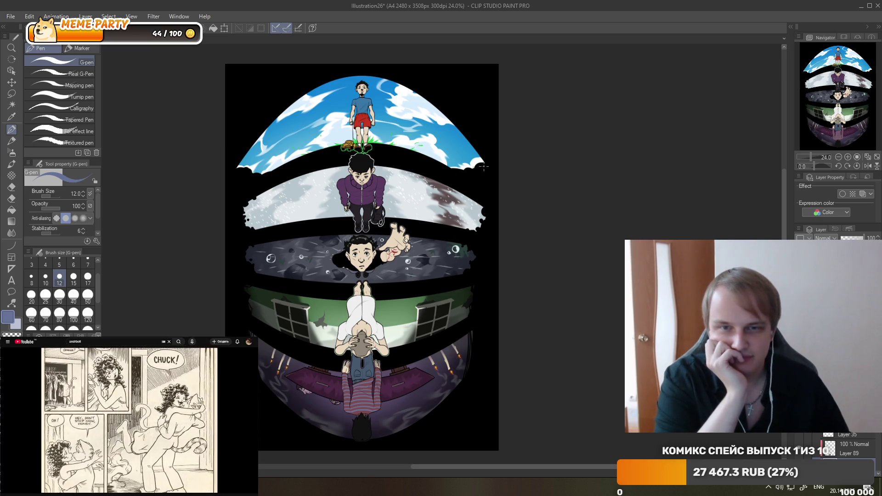
pyautogui.scroll(1, 389, 165)
pyautogui.scroll(-1, 419, 247)
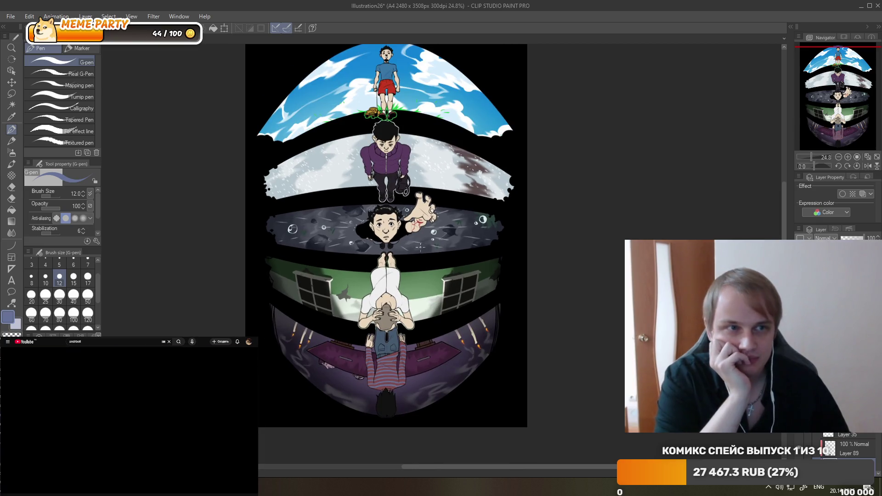
pyautogui.scroll(-1, 418, 151)
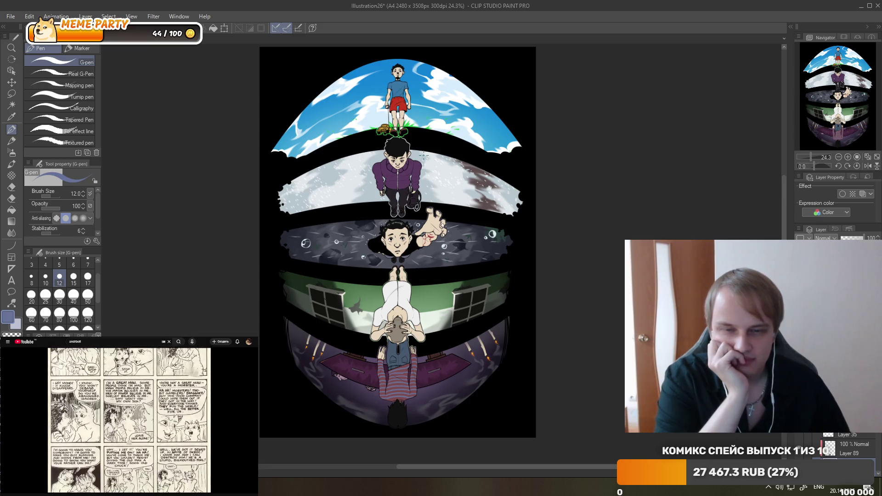
pyautogui.scroll(1, 423, 155)
pyautogui.scroll(-2, 423, 155)
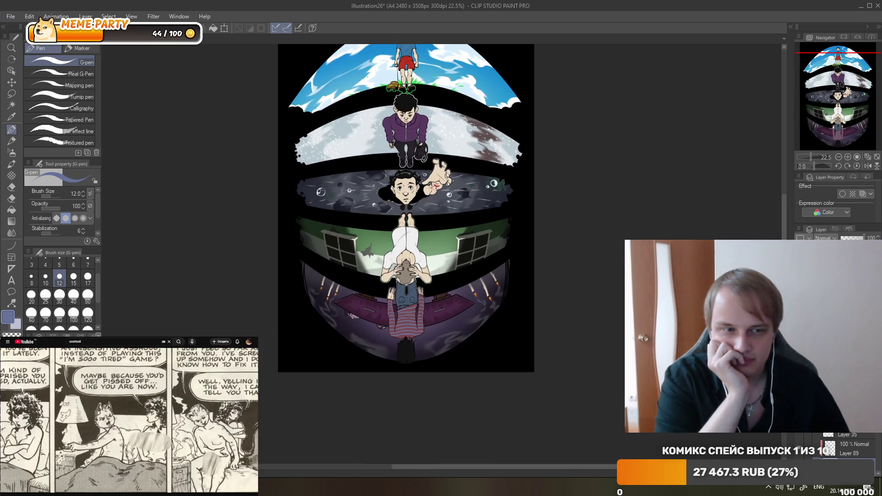
pyautogui.scroll(1, 406, 347)
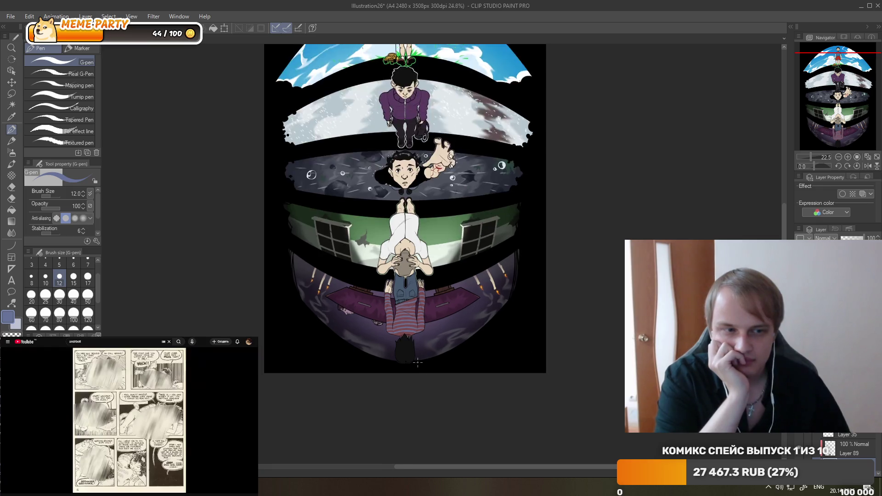
pyautogui.scroll(1, 406, 347)
pyautogui.scroll(1, 406, 347)
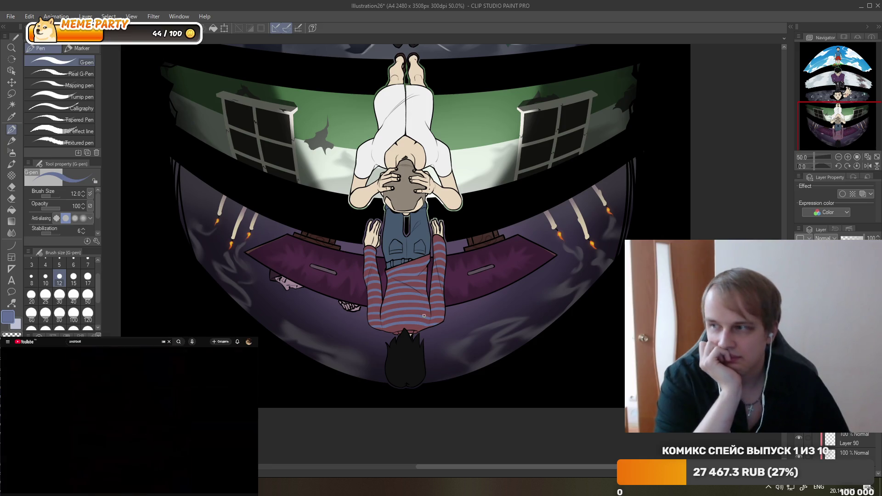
pyautogui.scroll(3, 424, 316)
pyautogui.scroll(2, 436, 230)
pyautogui.scroll(2, 447, 164)
pyautogui.scroll(1, 447, 164)
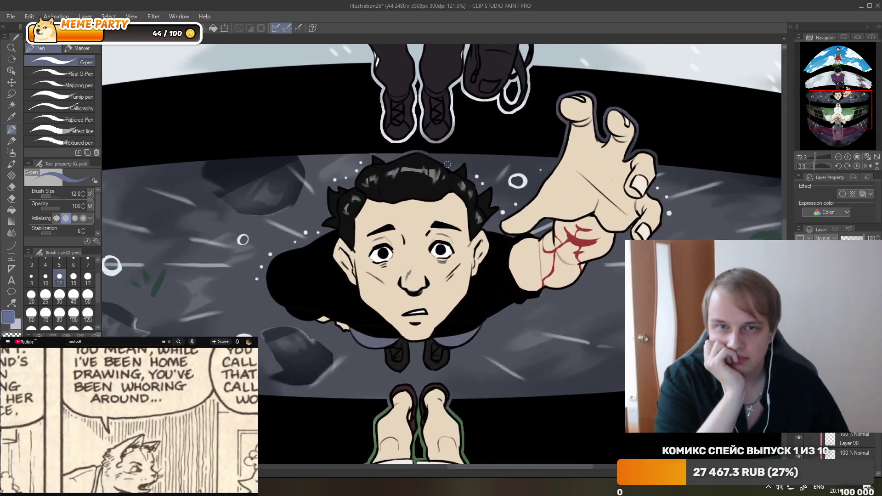
pyautogui.scroll(1, 447, 164)
pyautogui.press('i')
pyautogui.scroll(2, 374, 170)
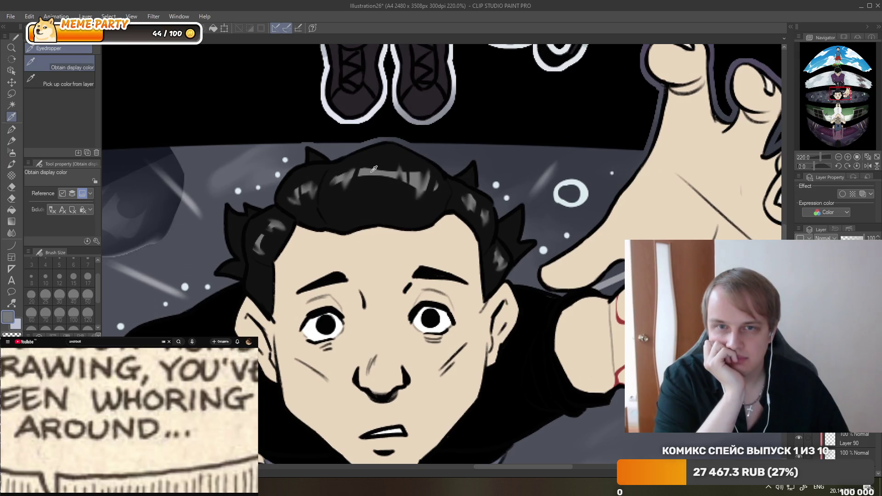
pyautogui.scroll(-6, 374, 169)
pyautogui.scroll(-3, 374, 169)
pyautogui.scroll(-3, 385, 253)
pyautogui.scroll(3, 397, 327)
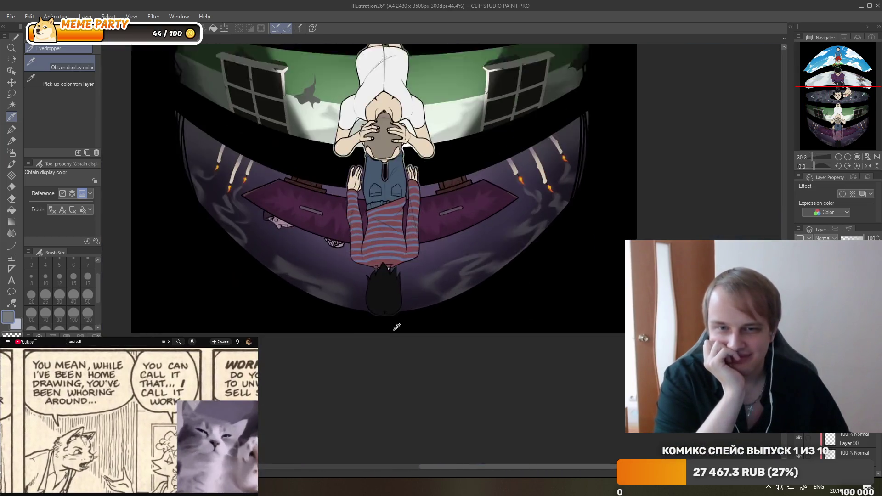
pyautogui.scroll(3, 397, 327)
pyautogui.scroll(2, 383, 271)
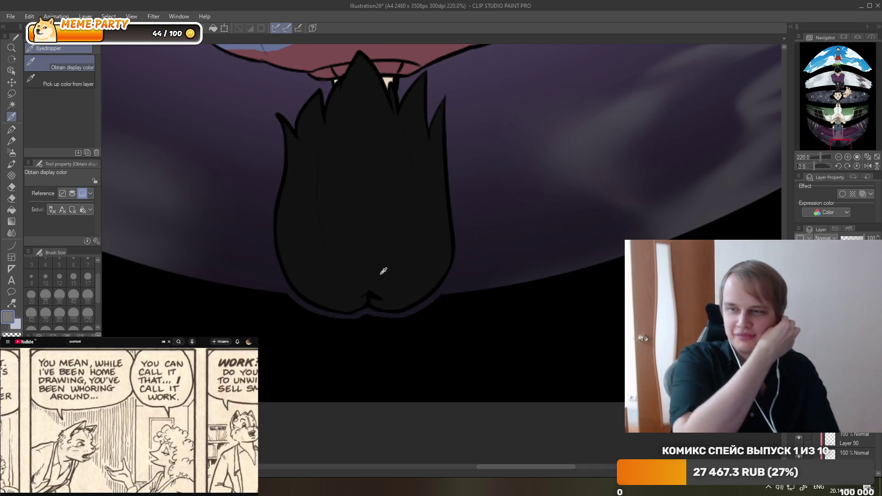
# Paint a thick grey highlight band across the striped-shirt boy's black hair with the G-pen.
pyautogui.press('p')
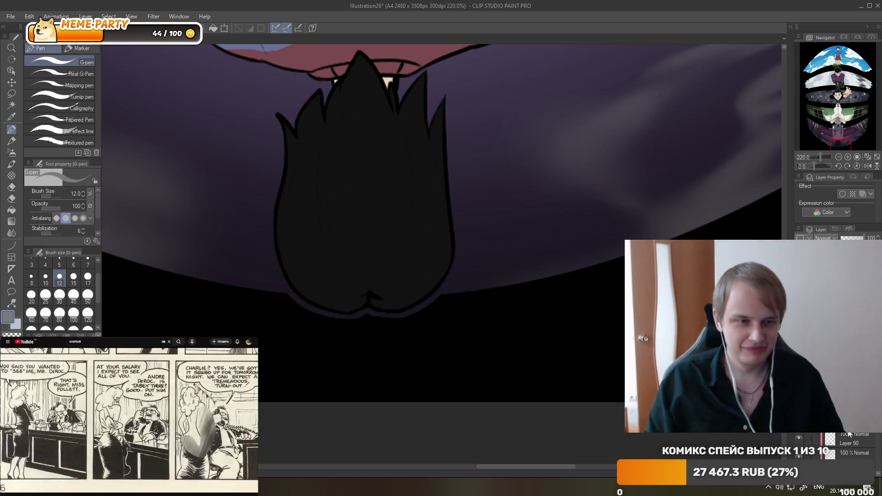
pyautogui.moveTo(294, 285); pyautogui.dragTo(427, 288)
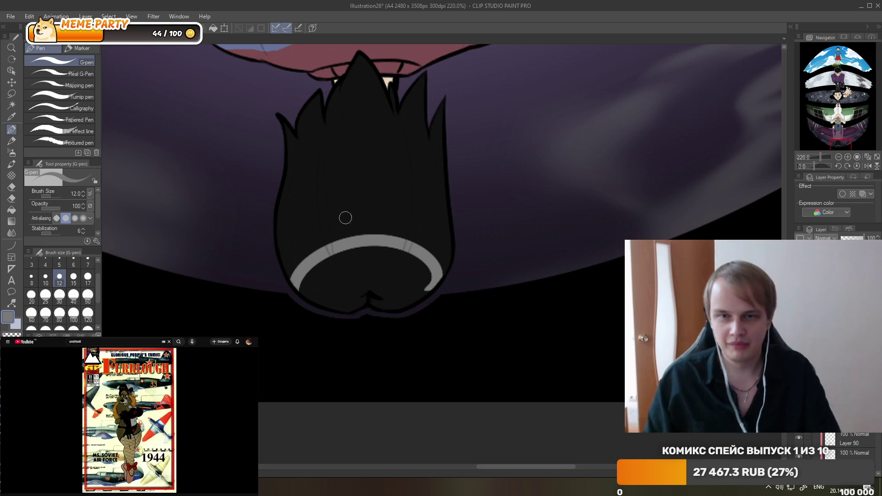
pyautogui.moveTo(289, 275); pyautogui.dragTo(430, 277)
pyautogui.hotkey('ctrl', 'z')
pyautogui.hotkey('ctrl', 'y')
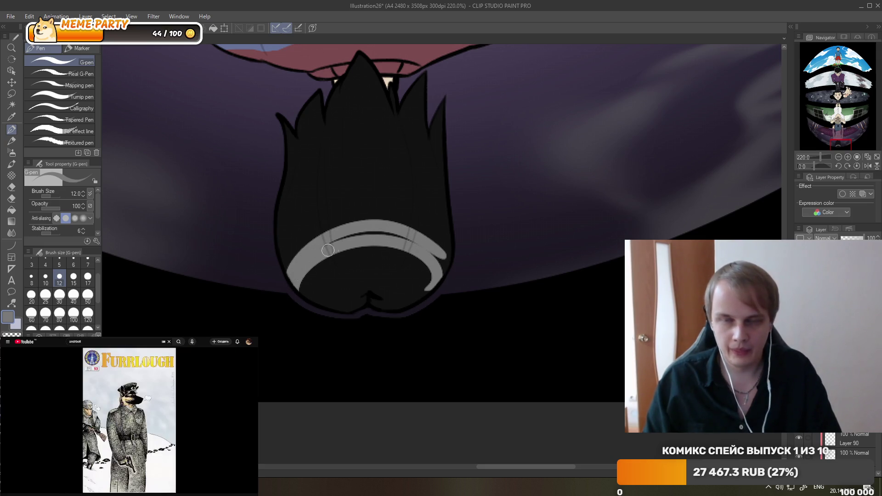
pyautogui.hotkey('ctrl', 'z')
pyautogui.hotkey('ctrl', 'y')
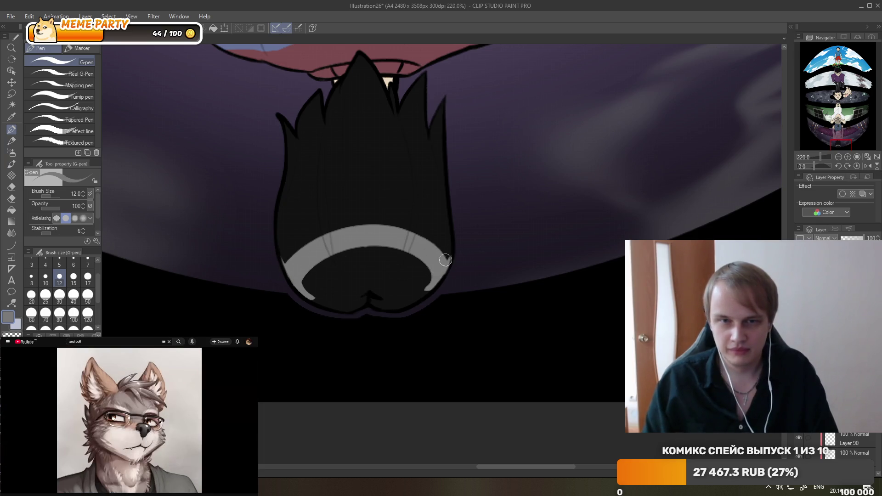
# Carve notches and a gap into the grey hair highlight with the Hard eraser.
pyautogui.press('e')
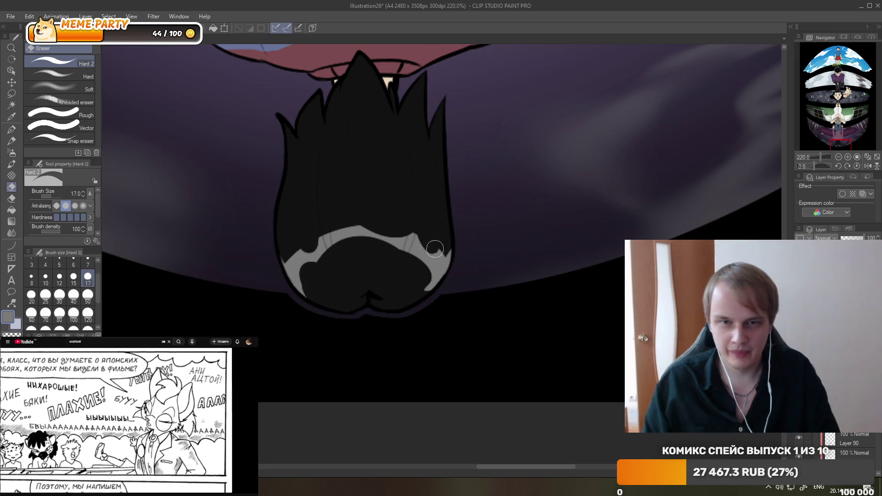
pyautogui.moveTo(416, 270); pyautogui.dragTo(345, 303)
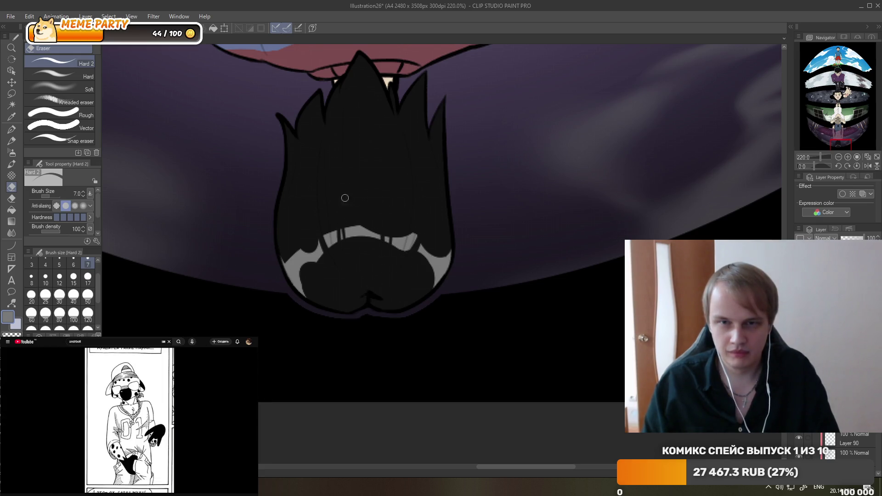
pyautogui.moveTo(336, 229); pyautogui.dragTo(343, 239)
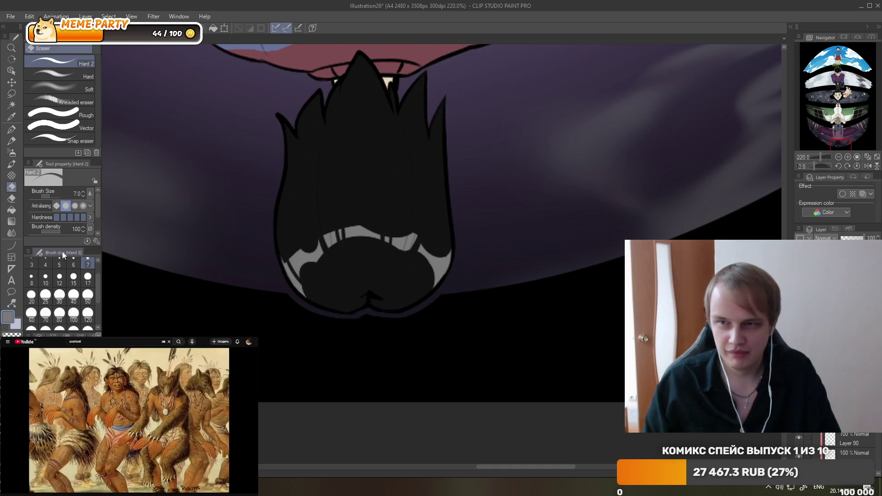
# Smudge the hair highlight rightward and upward using Blend > Finger tip.
pyautogui.press('j')
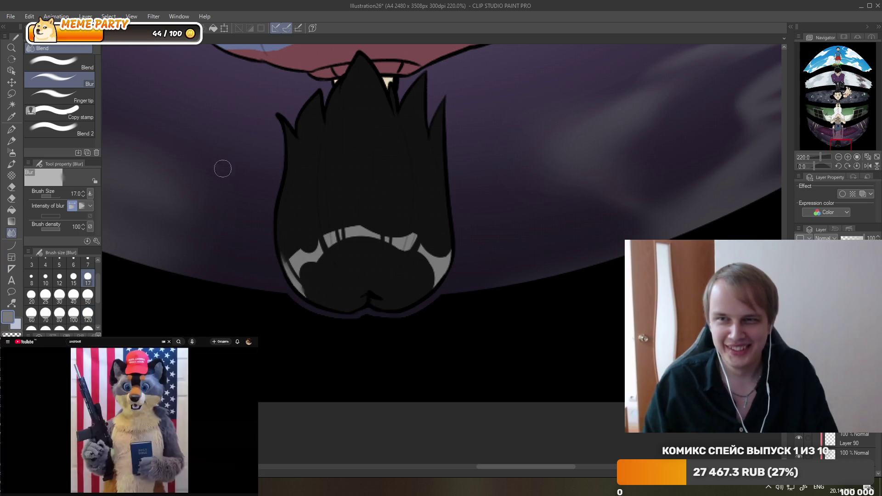
pyautogui.click(60, 96)
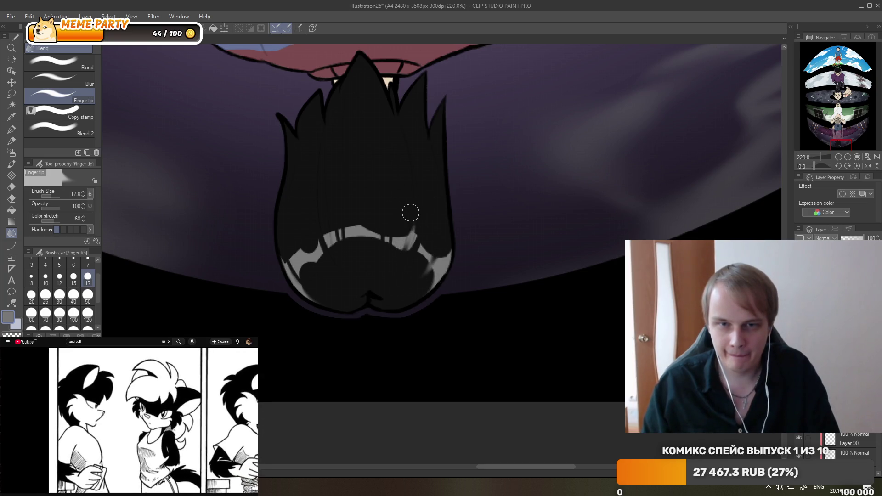
pyautogui.moveTo(409, 210); pyautogui.dragTo(387, 264)
pyautogui.moveTo(336, 236); pyautogui.dragTo(324, 213)
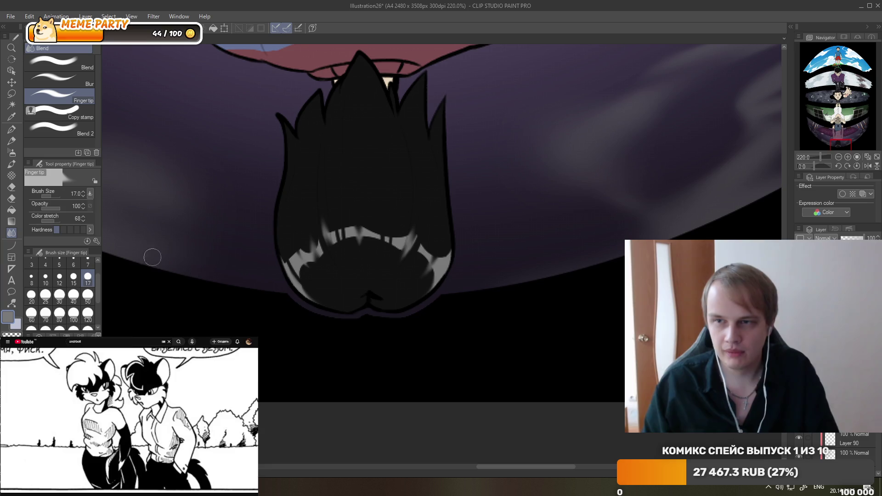
# Soften the highlight on the hair's lower right with the Soft eraser.
pyautogui.click(12, 198)
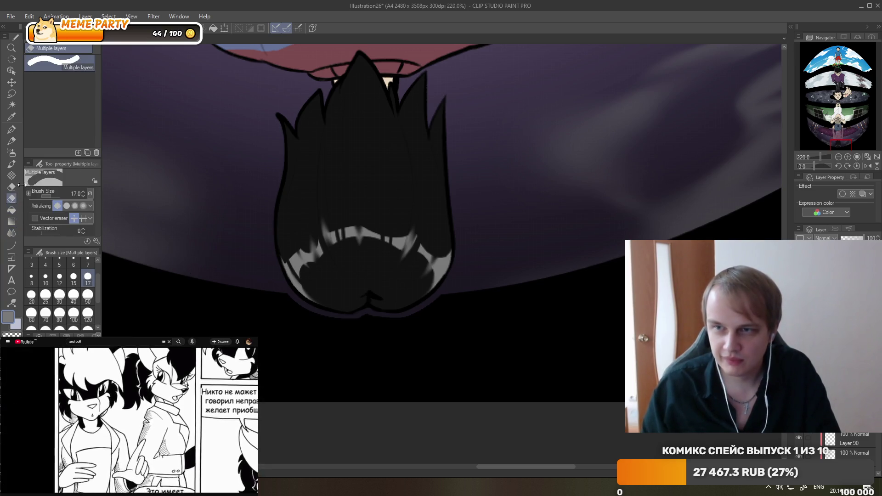
pyautogui.click(11, 187)
pyautogui.click(60, 89)
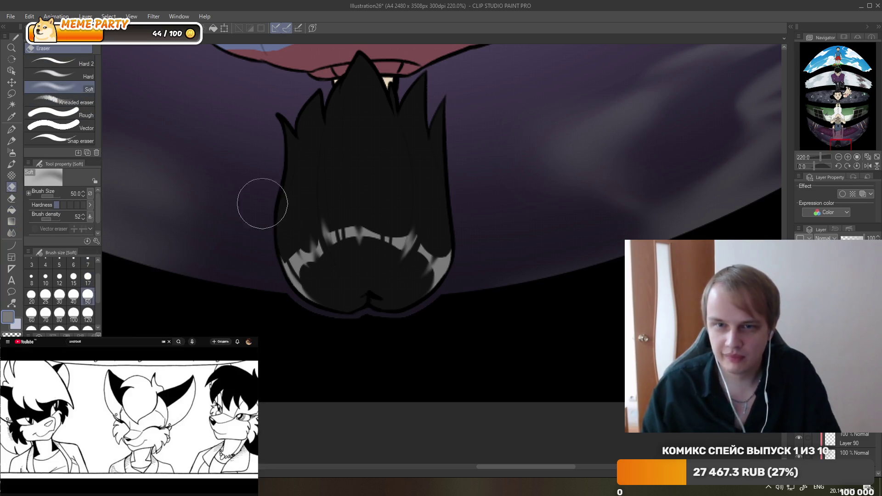
pyautogui.moveTo(453, 262); pyautogui.dragTo(415, 284)
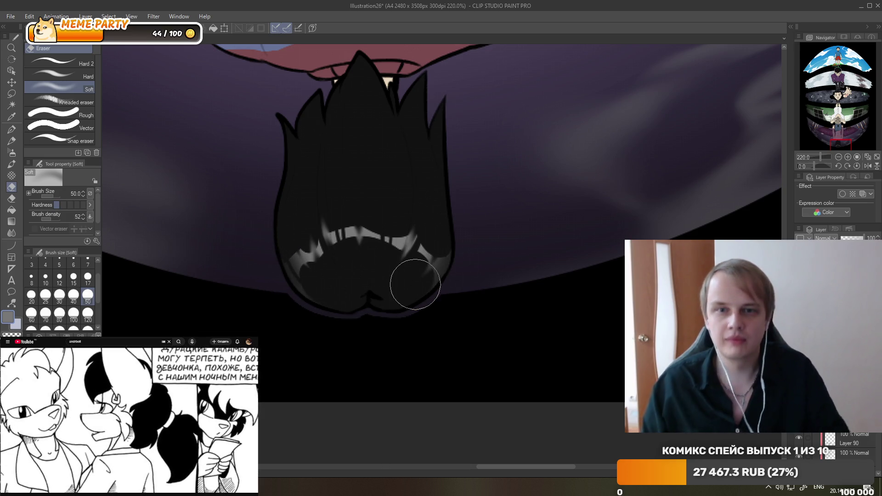
pyautogui.scroll(-10, 415, 284)
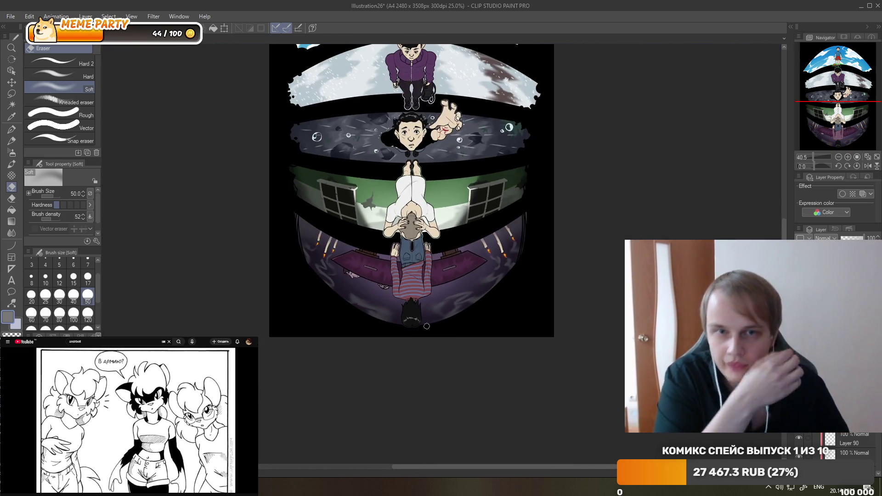
pyautogui.scroll(2, 434, 120)
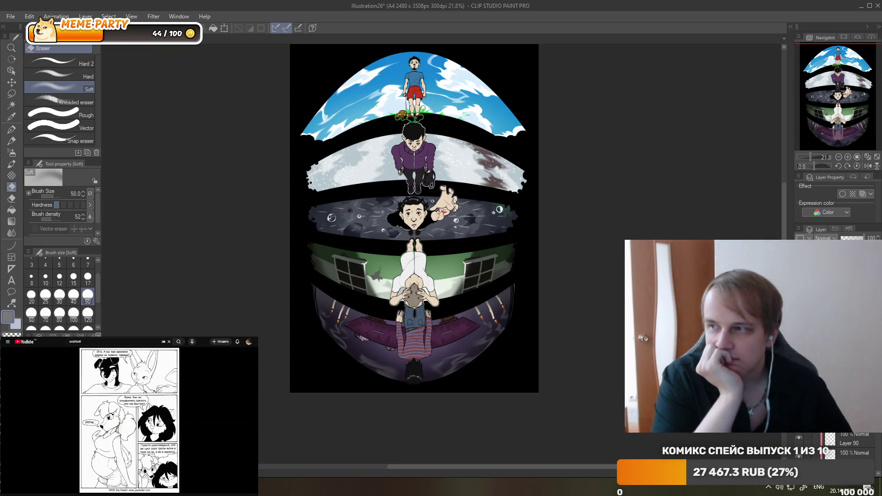
pyautogui.scroll(2, 295, 102)
pyautogui.scroll(2, 296, 102)
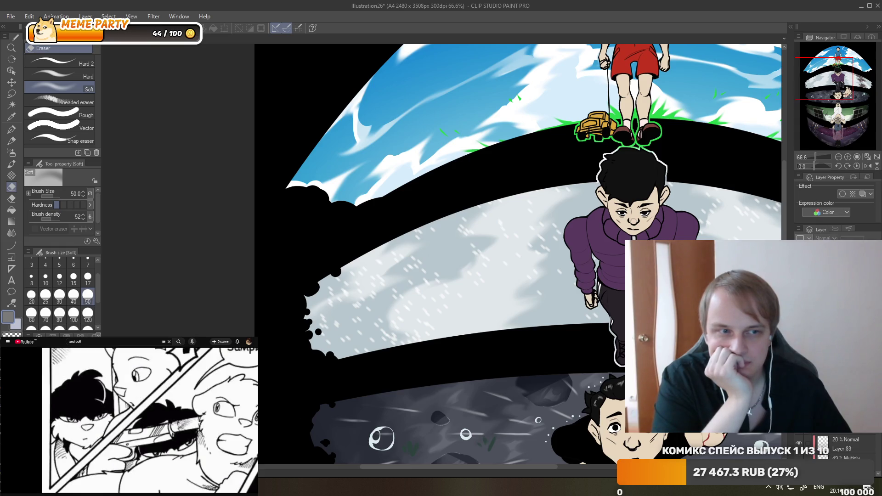
# Paint black with a size-50 G-pen over the cloud bump at the sky panel's left edge.
pyautogui.press('d')
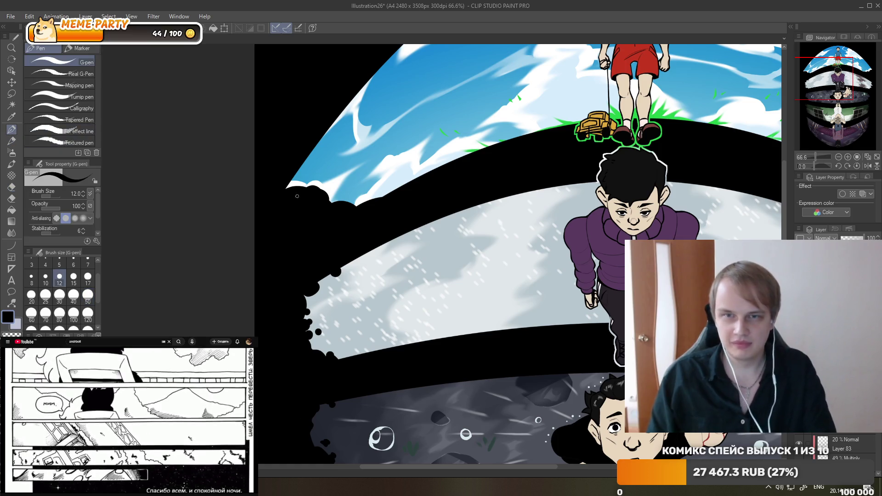
pyautogui.click(87, 296)
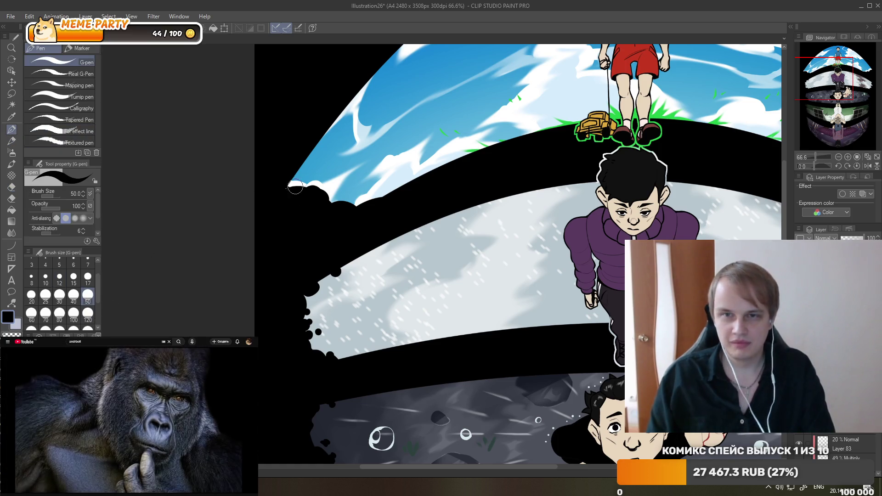
pyautogui.moveTo(303, 191); pyautogui.dragTo(286, 188)
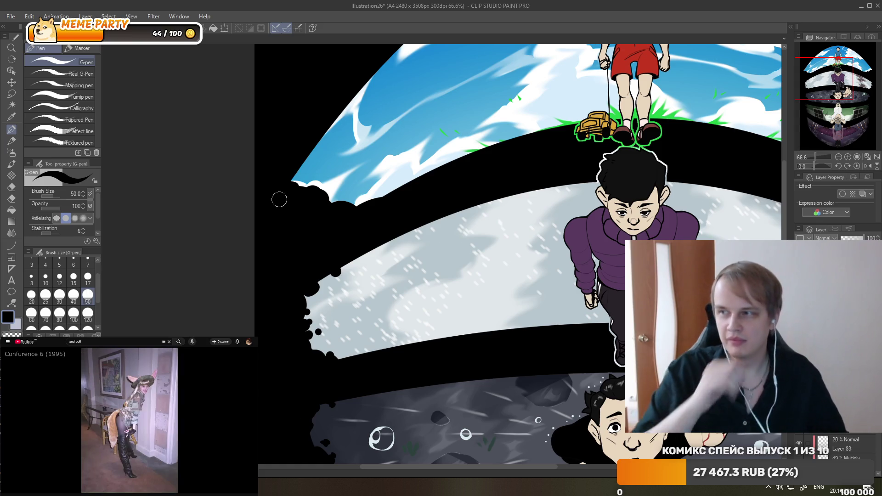
pyautogui.scroll(-5, 279, 199)
pyautogui.scroll(5, 508, 196)
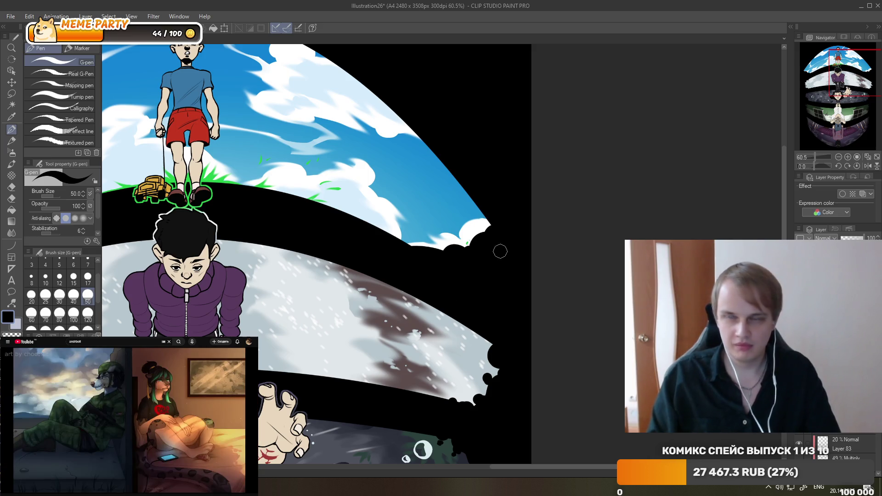
pyautogui.scroll(-2, 420, 352)
# Zoom into the top boy's face and keep a narrow jaw shadow, undoing the oversized chin stroke.
pyautogui.scroll(-1, 422, 342)
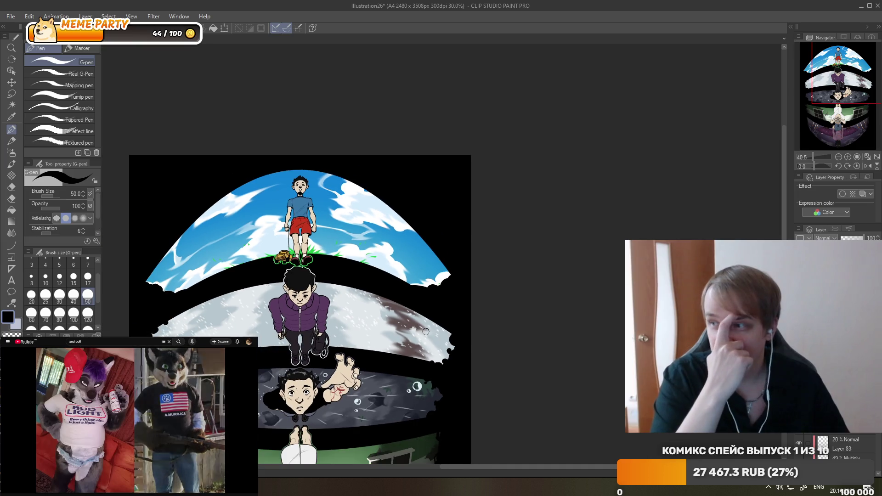
pyautogui.scroll(-1, 424, 332)
pyautogui.scroll(-3, 424, 332)
pyautogui.scroll(-2, 413, 322)
pyautogui.scroll(3, 363, 267)
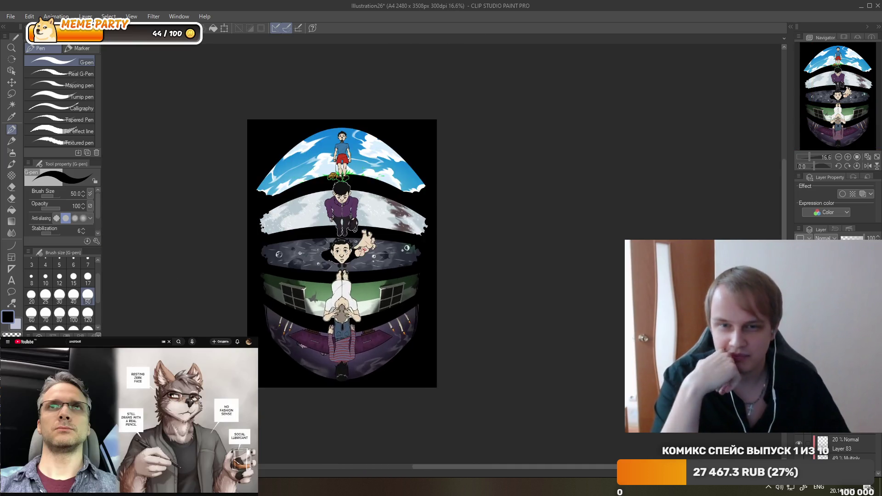
pyautogui.scroll(1, 345, 261)
pyautogui.scroll(-2, 403, 208)
pyautogui.scroll(3, 402, 208)
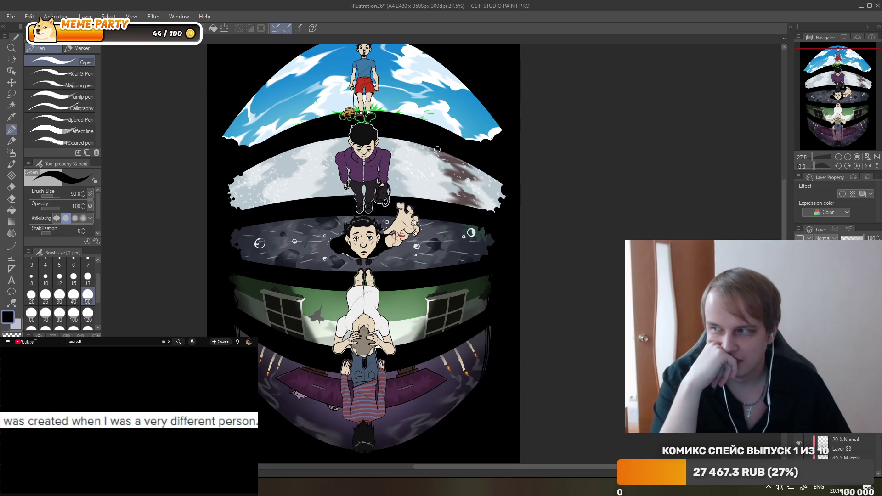
pyautogui.scroll(-1, 436, 149)
pyautogui.scroll(1, 397, 137)
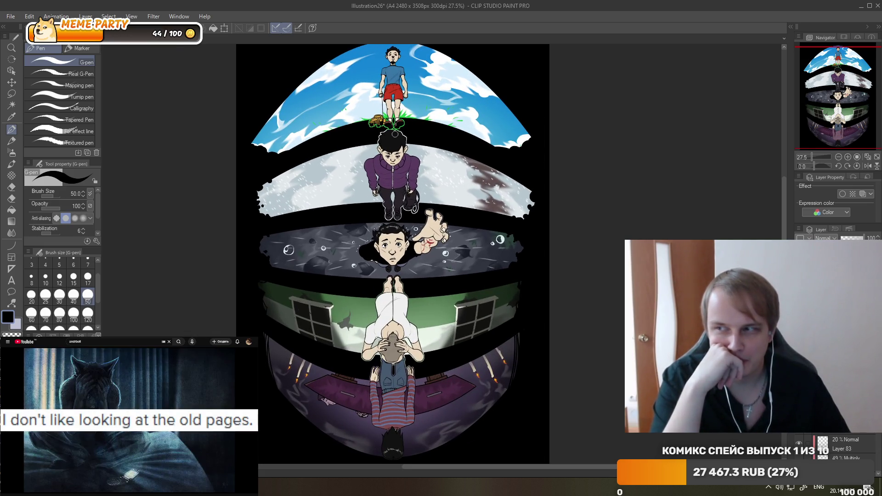
pyautogui.scroll(-2, 394, 134)
pyautogui.scroll(1, 405, 96)
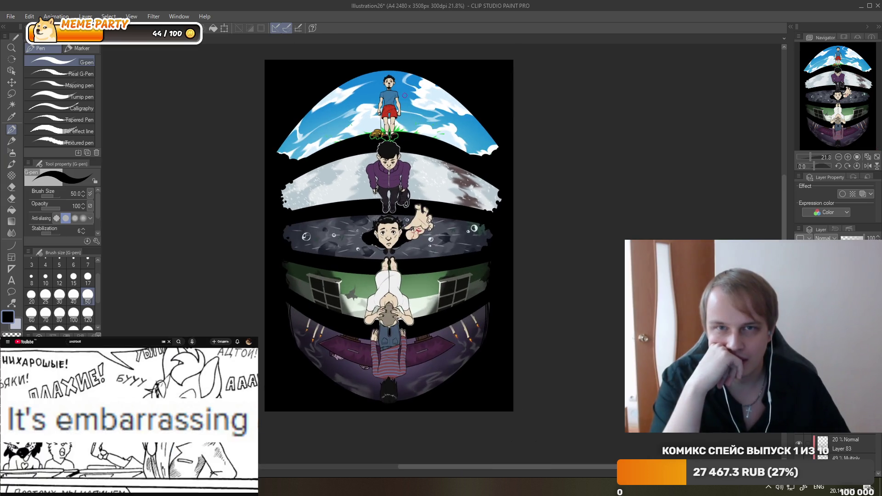
pyautogui.scroll(1, 404, 96)
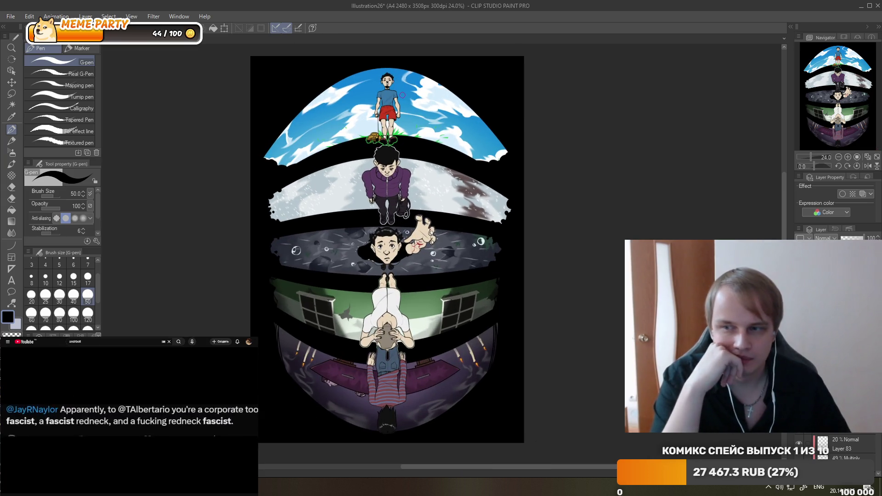
pyautogui.scroll(1, 416, 354)
pyautogui.scroll(2, 416, 354)
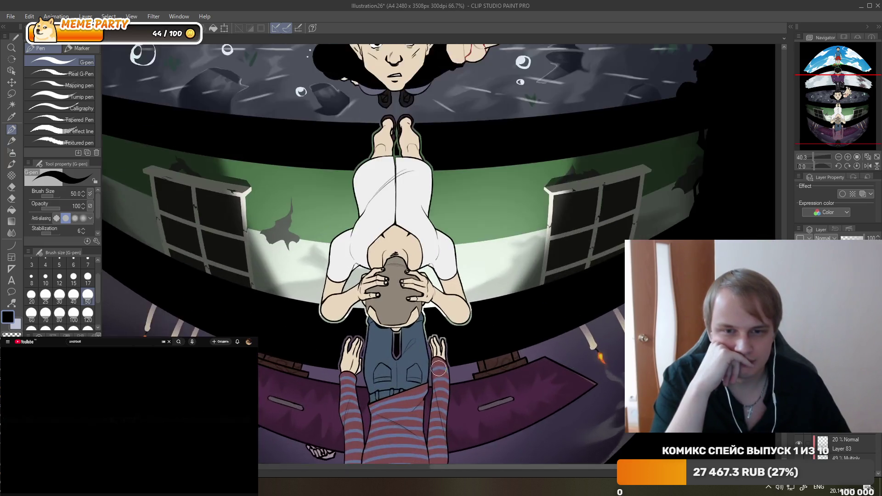
pyautogui.scroll(2, 415, 354)
pyautogui.scroll(1, 422, 350)
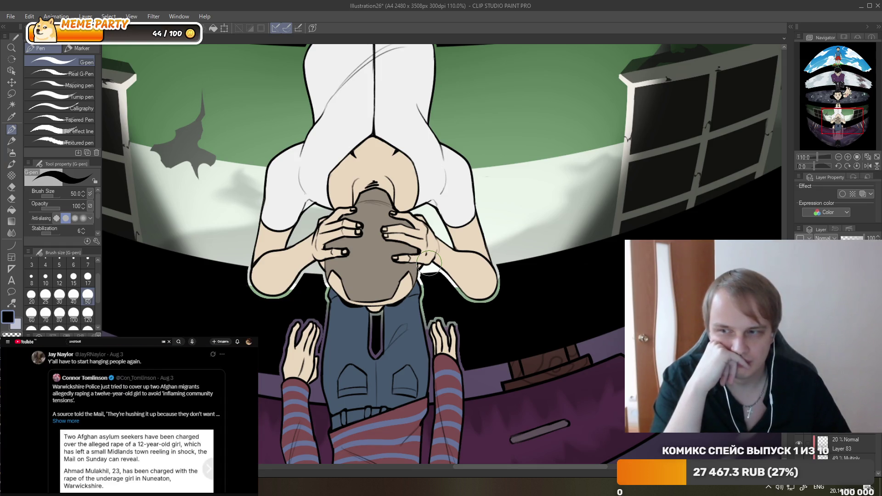
pyautogui.scroll(-3, 426, 267)
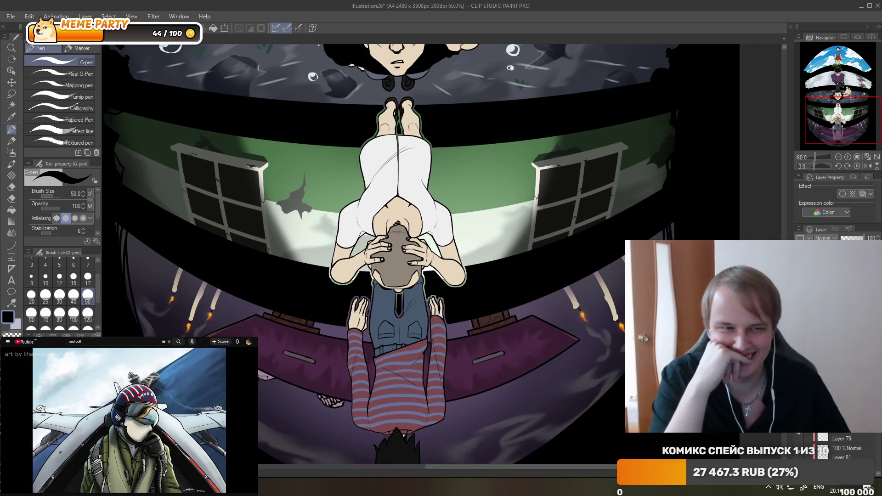
pyautogui.scroll(-1, 840, 445)
pyautogui.scroll(1, 427, 304)
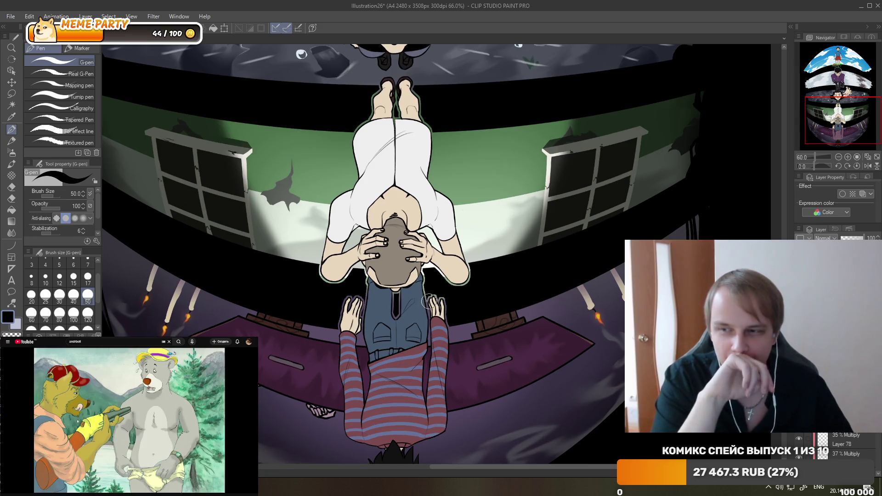
pyautogui.scroll(1, 428, 303)
pyautogui.scroll(2, 425, 304)
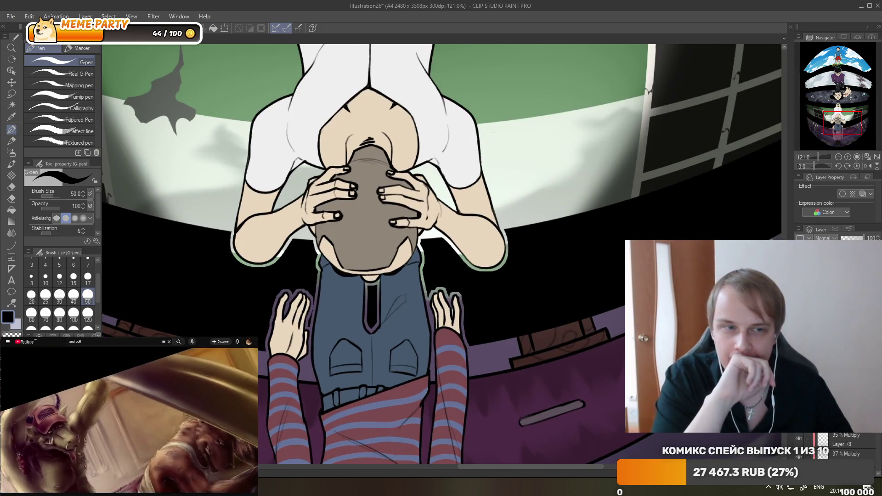
pyautogui.scroll(-2, 841, 446)
pyautogui.scroll(-3, 469, 309)
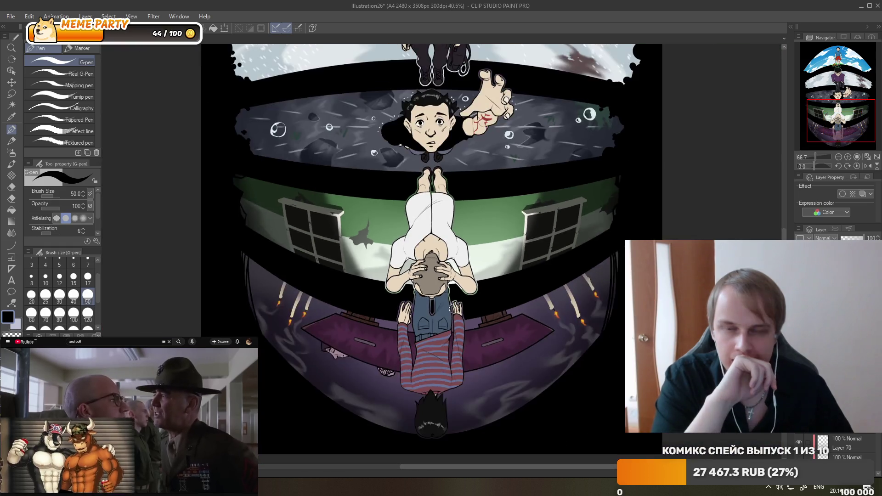
pyautogui.scroll(-2, 436, 230)
pyautogui.scroll(-1, 413, 161)
pyautogui.scroll(1, 408, 132)
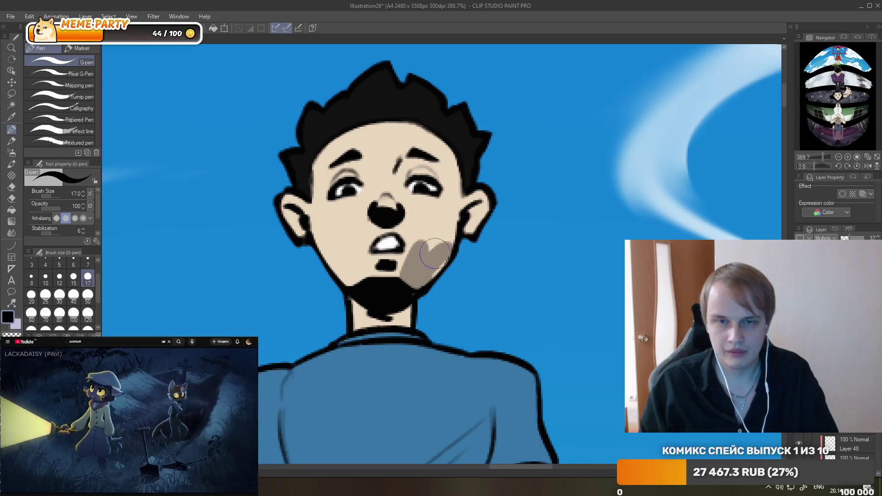
pyautogui.moveTo(434, 253)
pyautogui.mouseDown()
pyautogui.moveTo(417, 256)
pyautogui.moveTo(414, 271)
pyautogui.moveTo(437, 259)
pyautogui.mouseUp()
pyautogui.hotkey('ctrl', 'z')
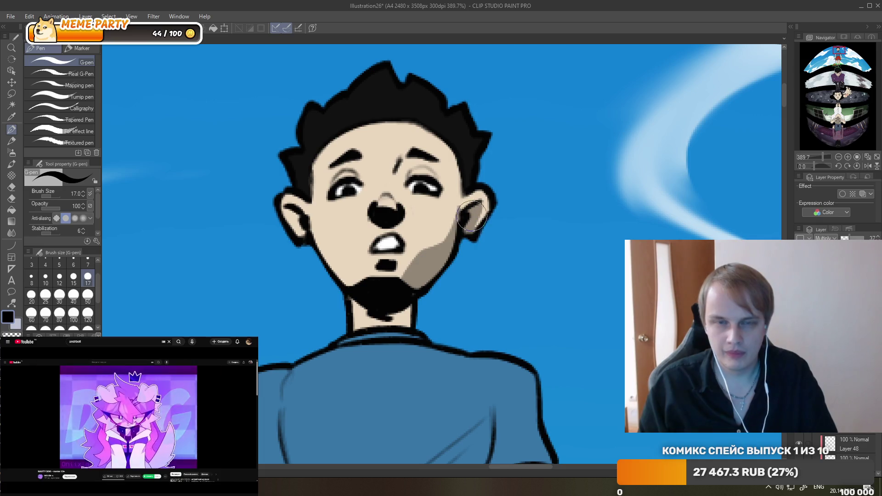
# Shade the top boy's left ear and clean stray shadow strokes with the Hard eraser.
pyautogui.moveTo(289, 211)
pyautogui.mouseDown()
pyautogui.moveTo(311, 248)
pyautogui.moveTo(344, 255)
pyautogui.moveTo(323, 259)
pyautogui.mouseUp()
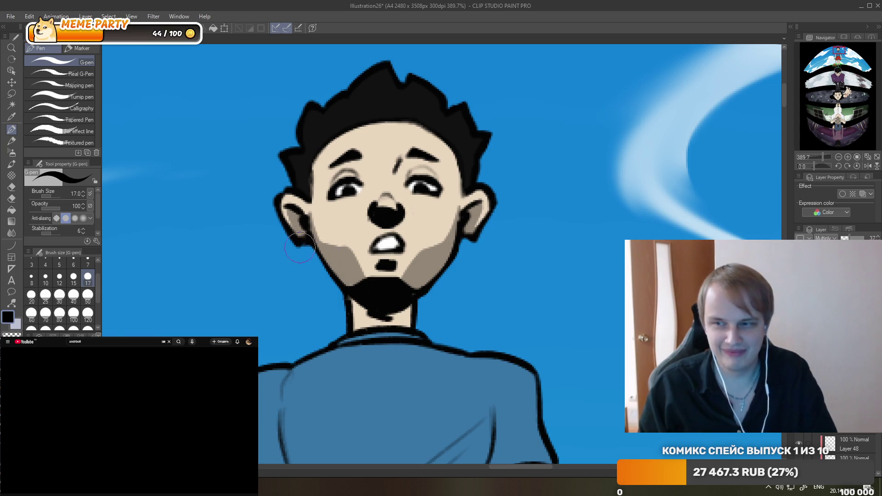
pyautogui.press('e')
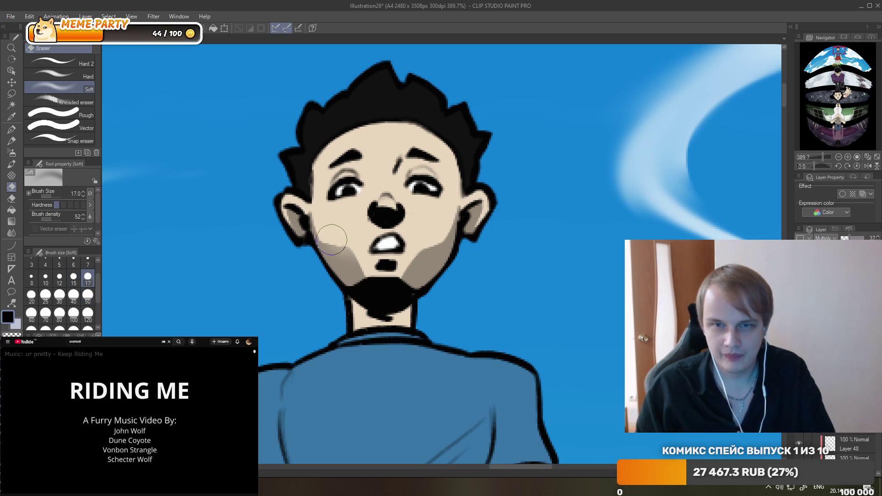
pyautogui.click(68, 66)
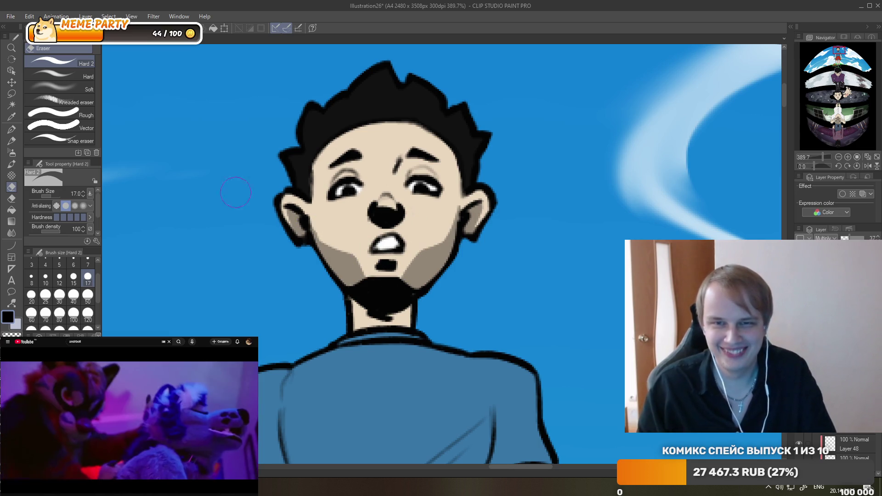
# Darken the area around his eye and the beard and neck with the G-pen.
pyautogui.click(12, 130)
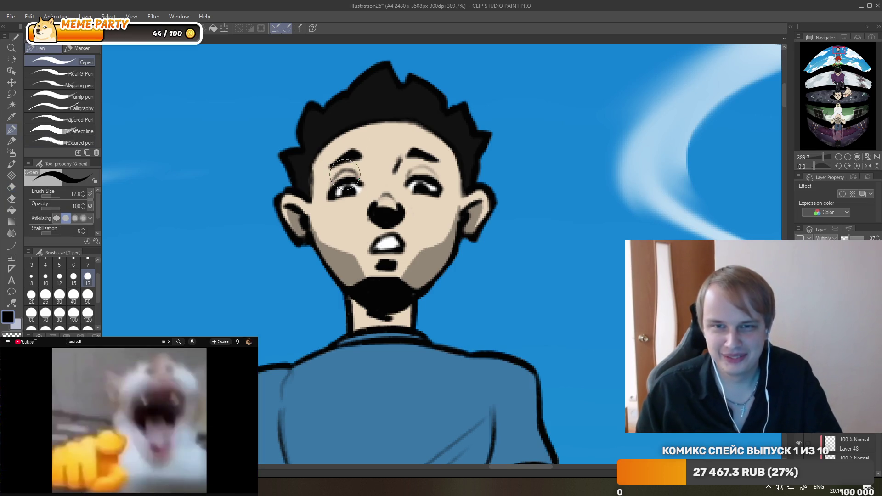
pyautogui.moveTo(345, 174); pyautogui.dragTo(348, 178)
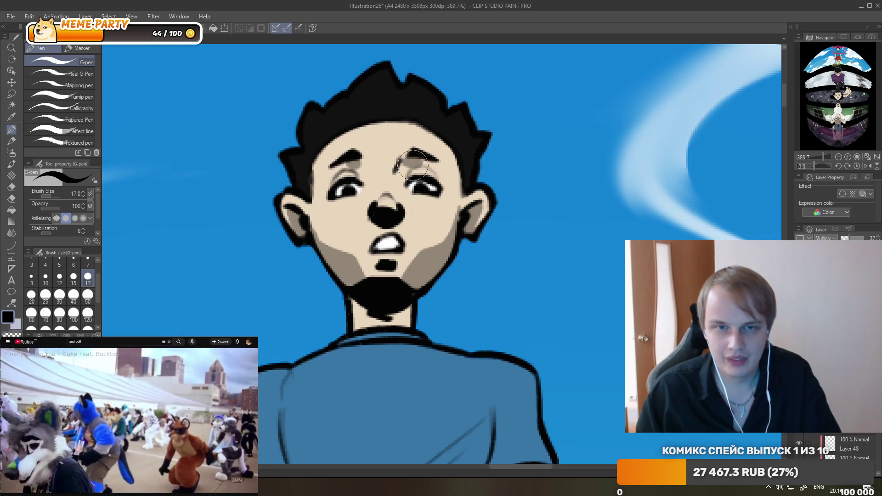
pyautogui.moveTo(368, 321); pyautogui.dragTo(352, 303)
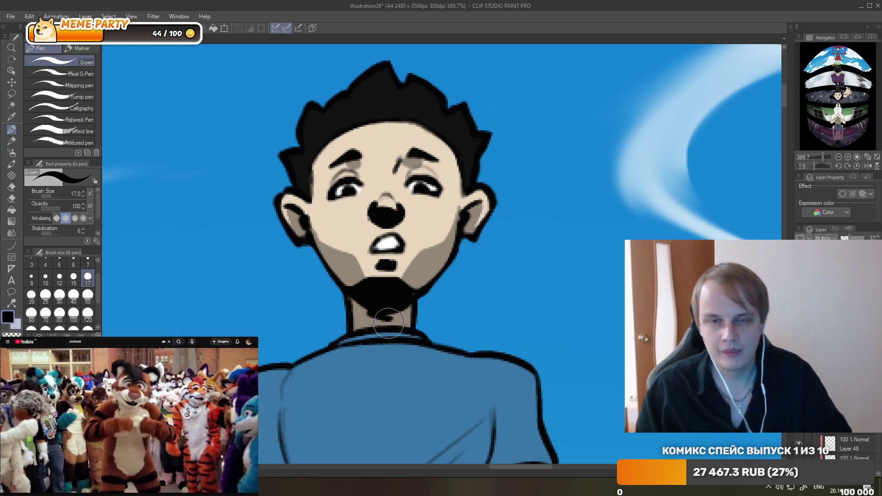
# Add a shadow line along the top boy's left arm and darken his left fist's lower outline.
pyautogui.scroll(-4, 411, 172)
pyautogui.scroll(-2, 411, 172)
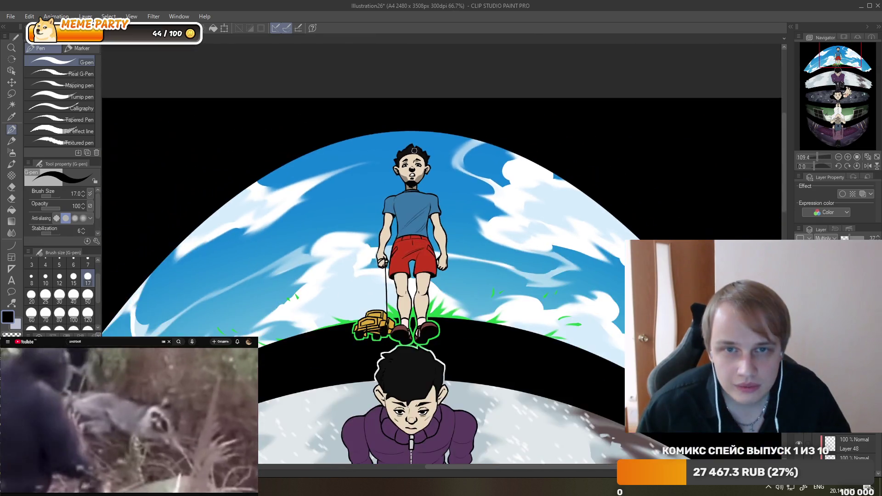
pyautogui.scroll(-2, 409, 176)
pyautogui.scroll(2, 410, 179)
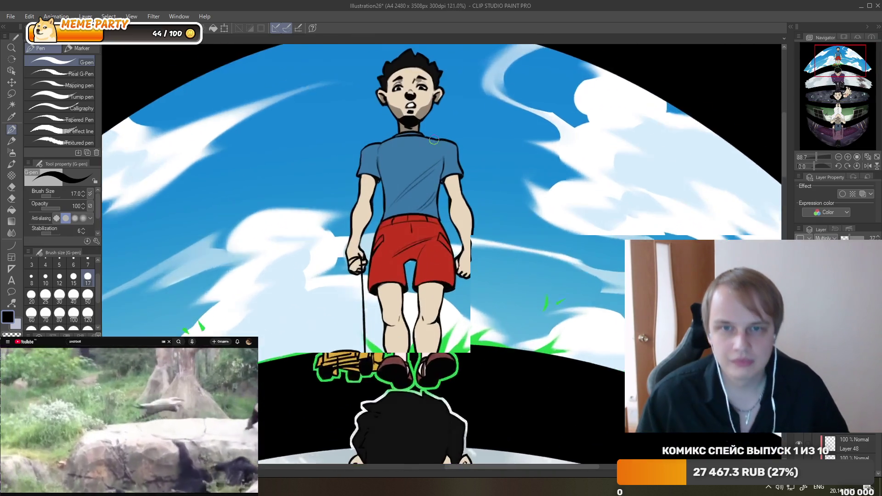
pyautogui.scroll(3, 426, 146)
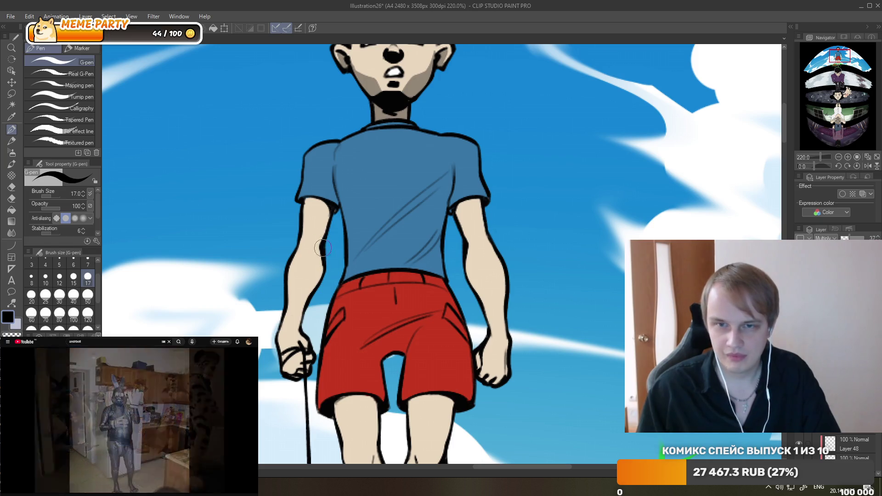
pyautogui.moveTo(318, 262); pyautogui.dragTo(308, 301)
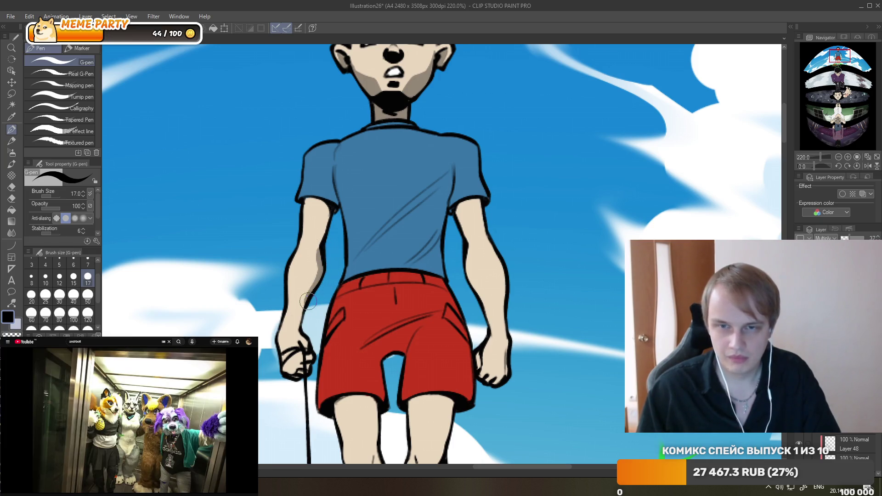
pyautogui.moveTo(284, 380); pyautogui.dragTo(299, 364)
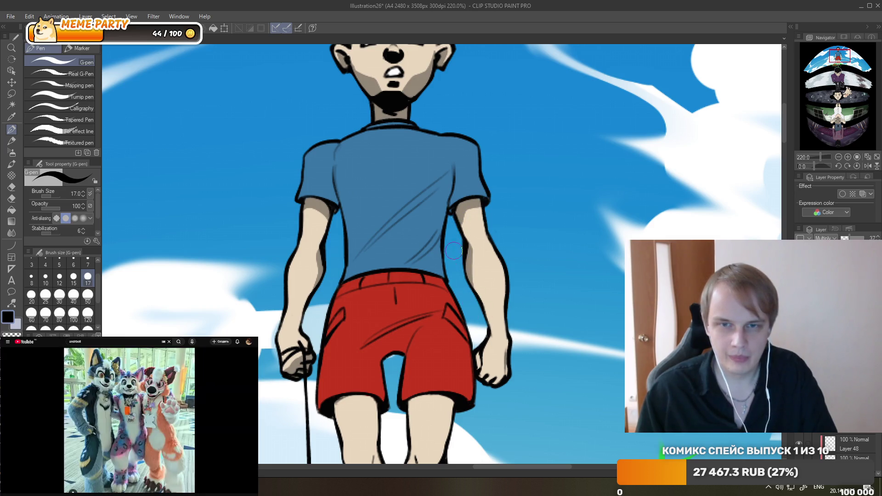
pyautogui.scroll(-3, 506, 321)
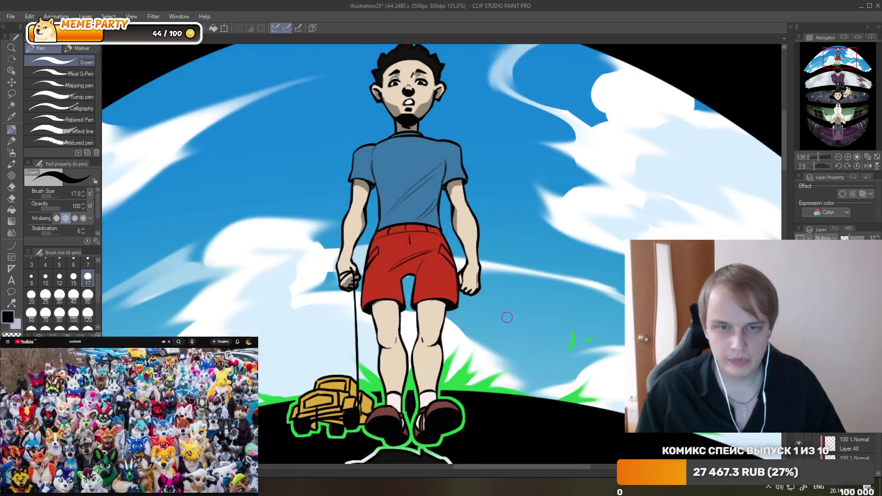
pyautogui.scroll(3, 510, 321)
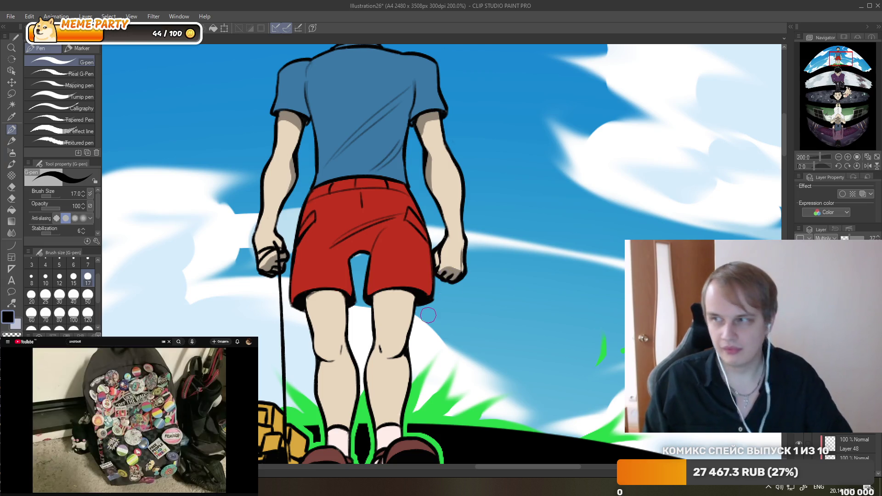
pyautogui.scroll(-3, 454, 216)
pyautogui.scroll(2, 452, 213)
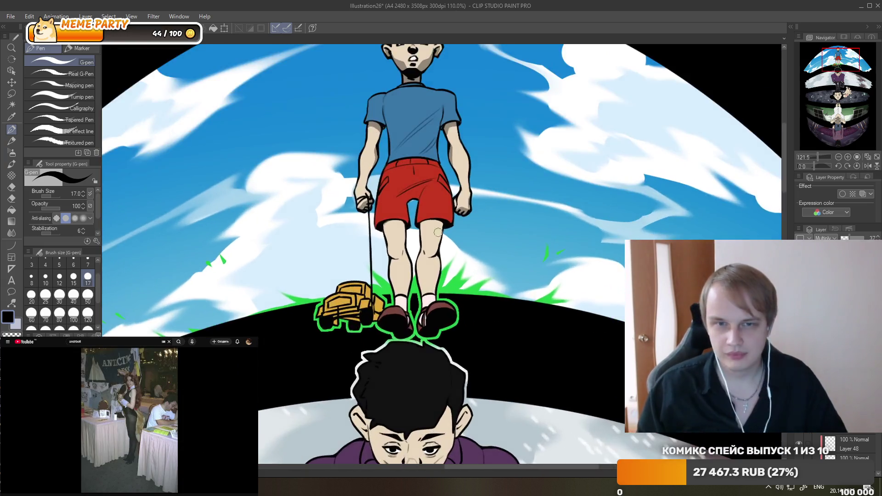
pyautogui.scroll(2, 445, 230)
pyautogui.scroll(1, 440, 250)
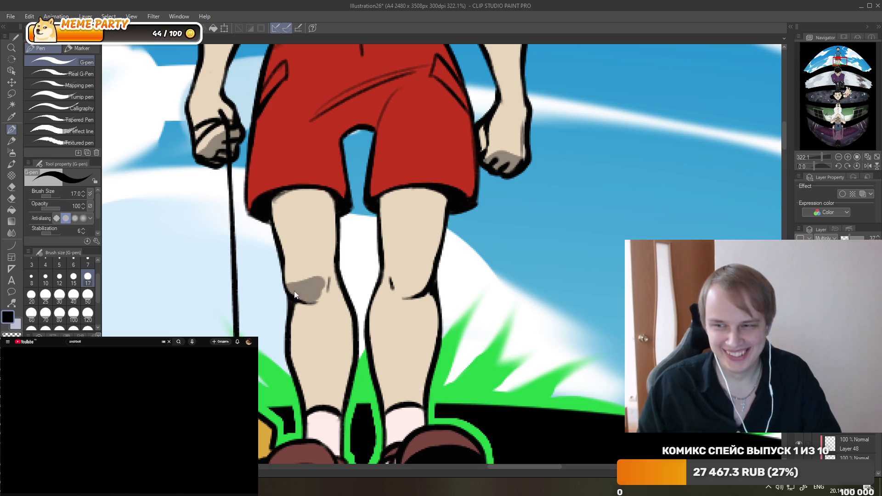
# Redraw a smaller left-knee shadow, add a right-knee shadow, and shade the thigh under the shorts hem.
pyautogui.hotkey('ctrl', 'z')
pyautogui.moveTo(292, 298); pyautogui.dragTo(322, 293)
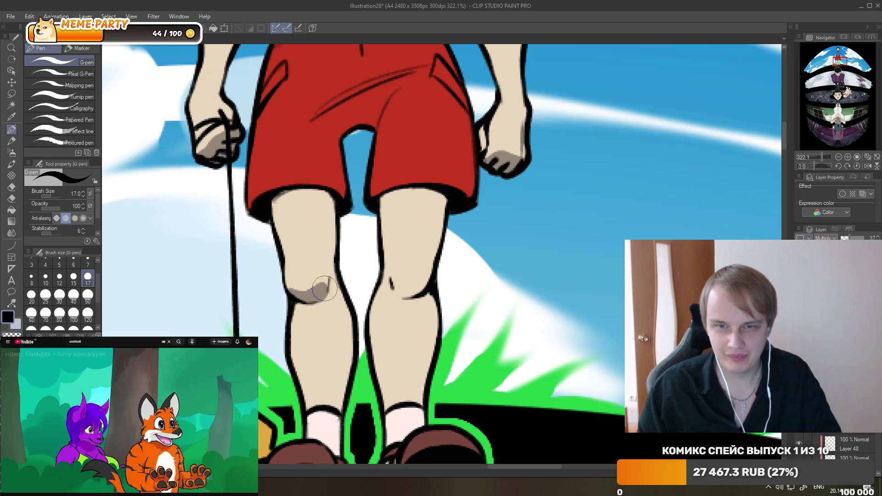
pyautogui.moveTo(392, 282); pyautogui.dragTo(401, 285)
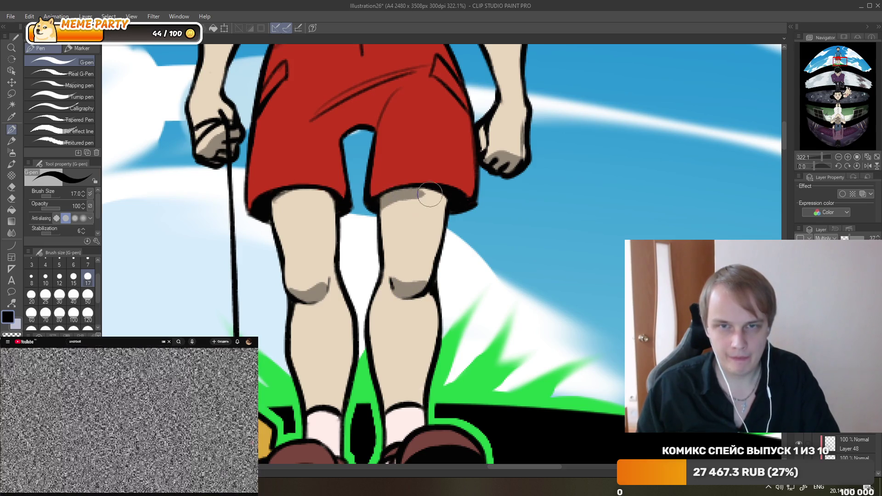
pyautogui.moveTo(425, 193); pyautogui.dragTo(339, 211)
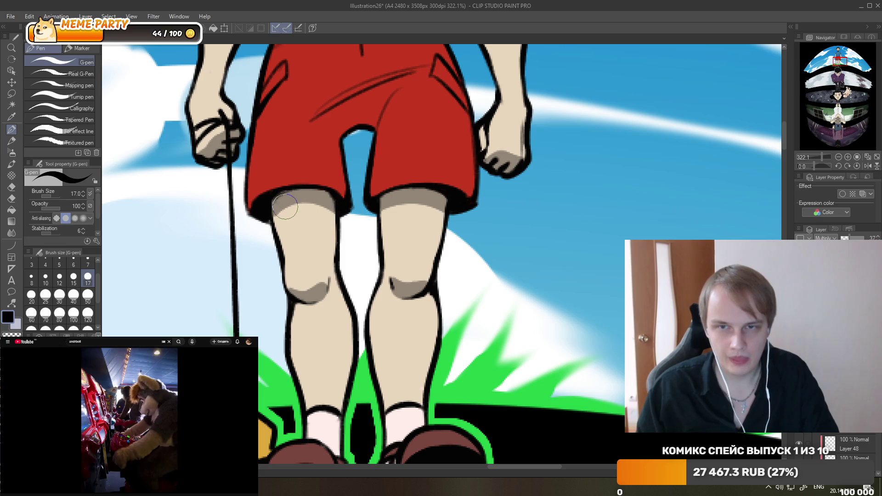
# Trim the thigh shadows under the shorts with the eraser, then redraw the inner-left-thigh shading.
pyautogui.click(11, 187)
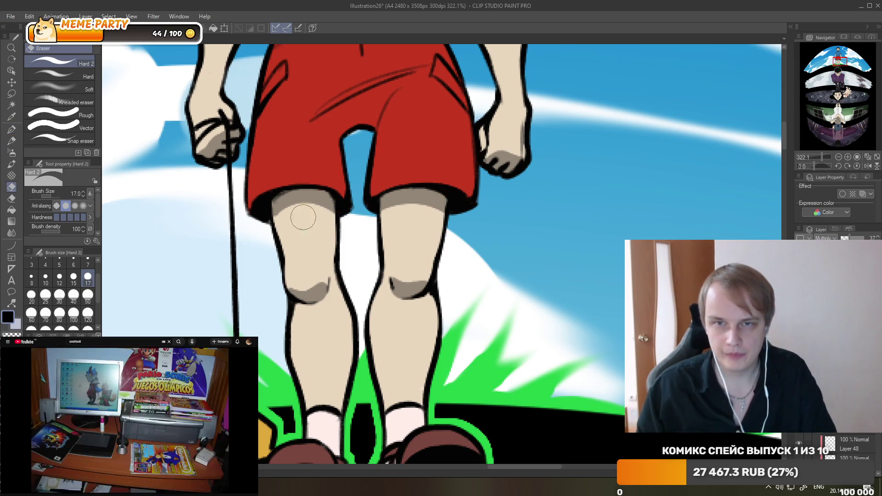
pyautogui.moveTo(303, 216)
pyautogui.mouseDown()
pyautogui.moveTo(310, 224)
pyautogui.moveTo(321, 206)
pyautogui.mouseUp()
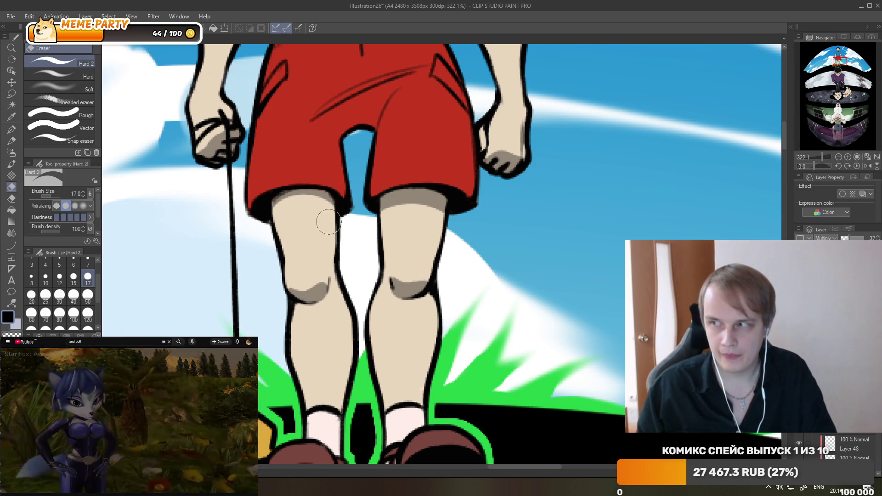
pyautogui.moveTo(434, 219)
pyautogui.mouseDown()
pyautogui.moveTo(386, 213)
pyautogui.moveTo(413, 225)
pyautogui.mouseUp()
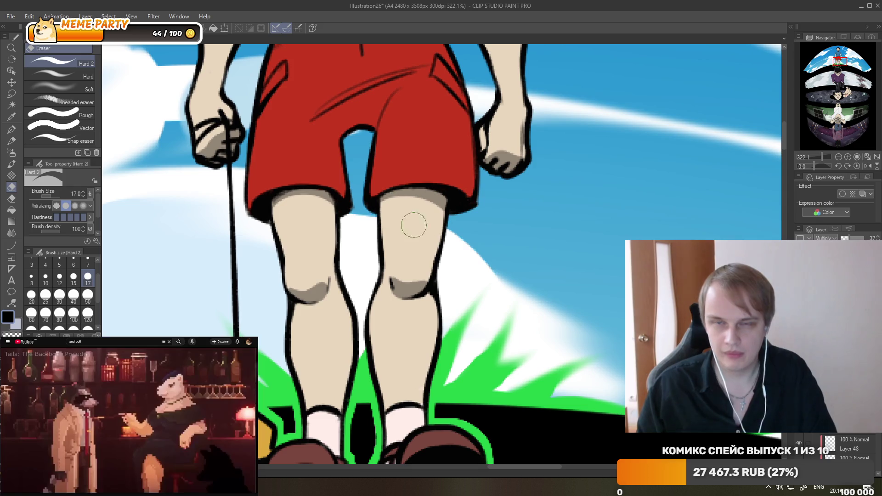
pyautogui.press('p')
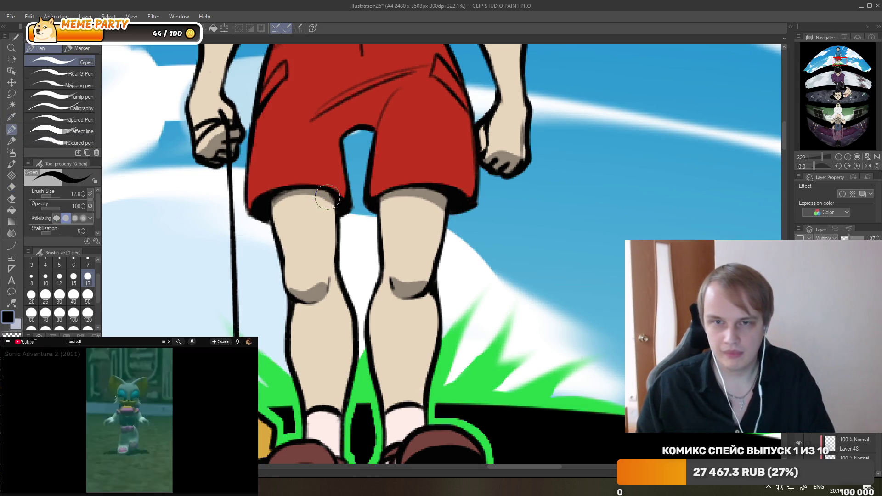
pyautogui.moveTo(326, 207); pyautogui.dragTo(334, 263)
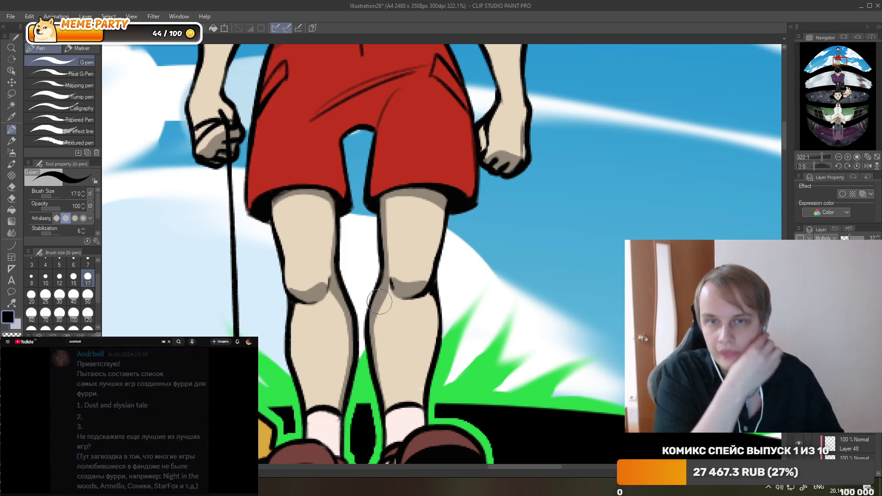
# Zoom in on the red shorts and paint a dark-red fold stroke across them.
pyautogui.scroll(-6, 390, 211)
pyautogui.scroll(-3, 390, 211)
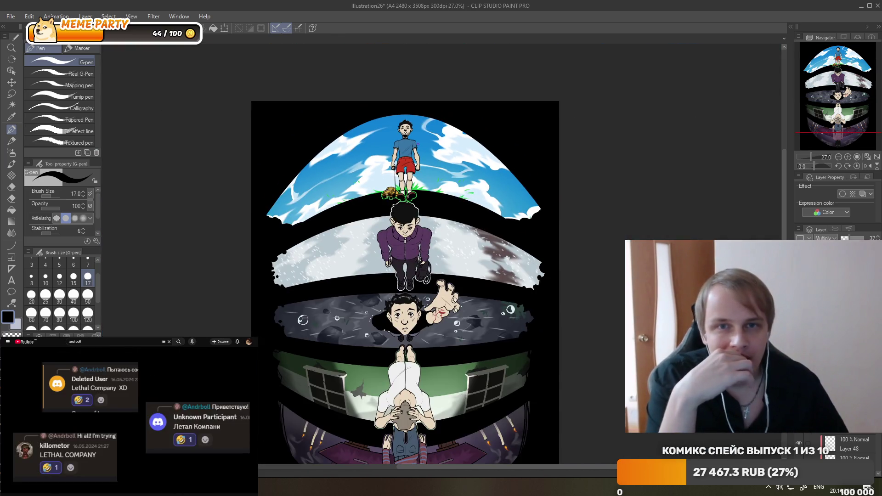
pyautogui.scroll(1, 410, 92)
pyautogui.scroll(2, 381, 184)
pyautogui.scroll(2, 382, 185)
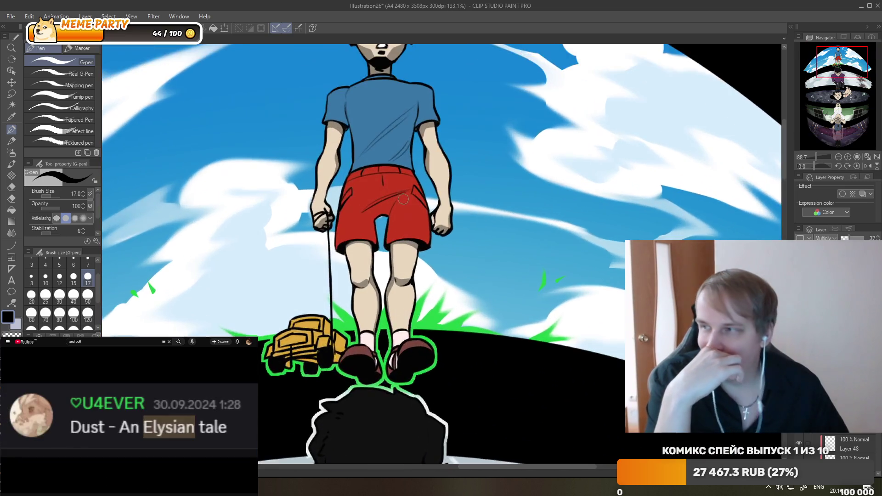
pyautogui.scroll(1, 381, 185)
pyautogui.scroll(1, 382, 185)
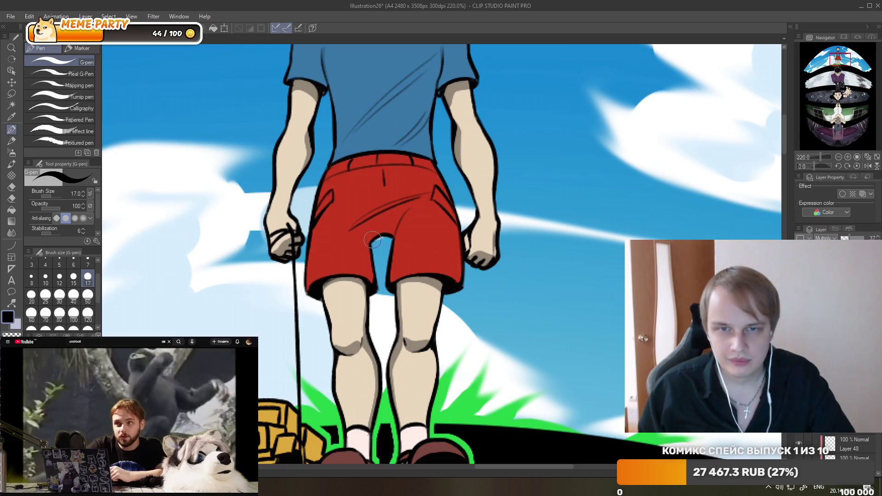
pyautogui.moveTo(368, 224)
pyautogui.mouseDown()
pyautogui.moveTo(375, 236)
pyautogui.moveTo(388, 210)
pyautogui.moveTo(403, 206)
pyautogui.moveTo(398, 222)
pyautogui.mouseUp()
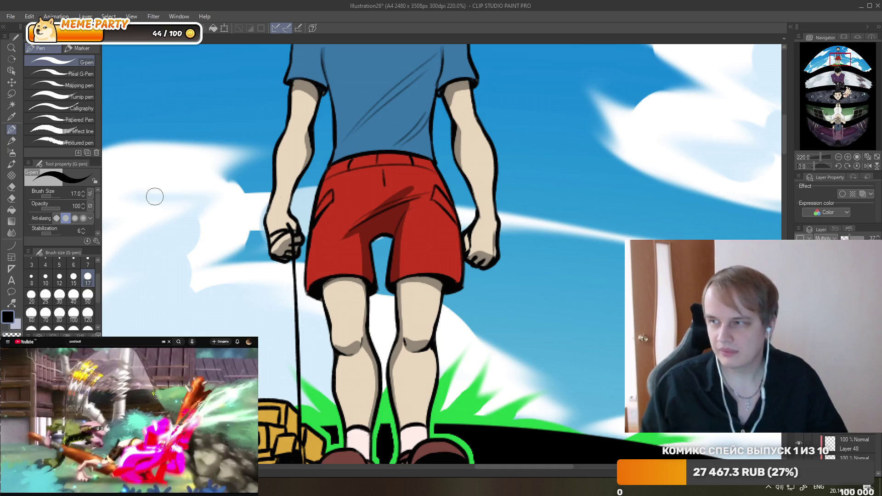
# Pause the side video and shade the left edge of the shorts in dark red.
pyautogui.click(141, 414)
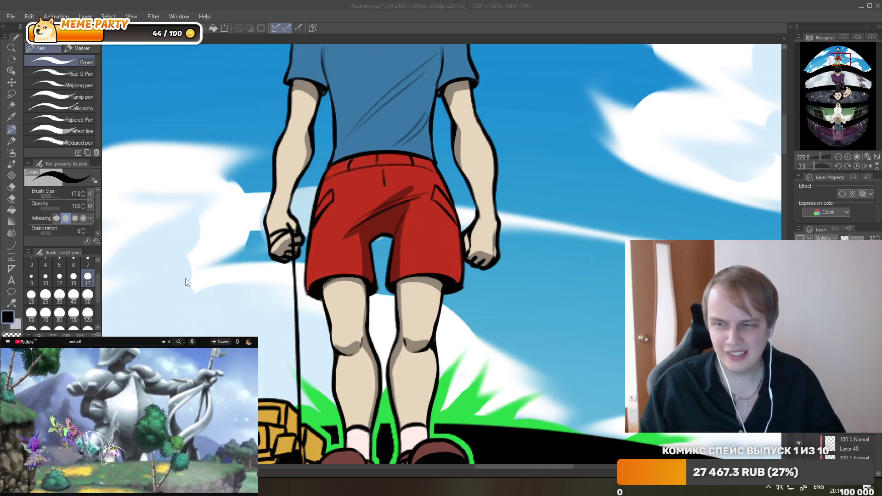
pyautogui.scroll(3, 370, 232)
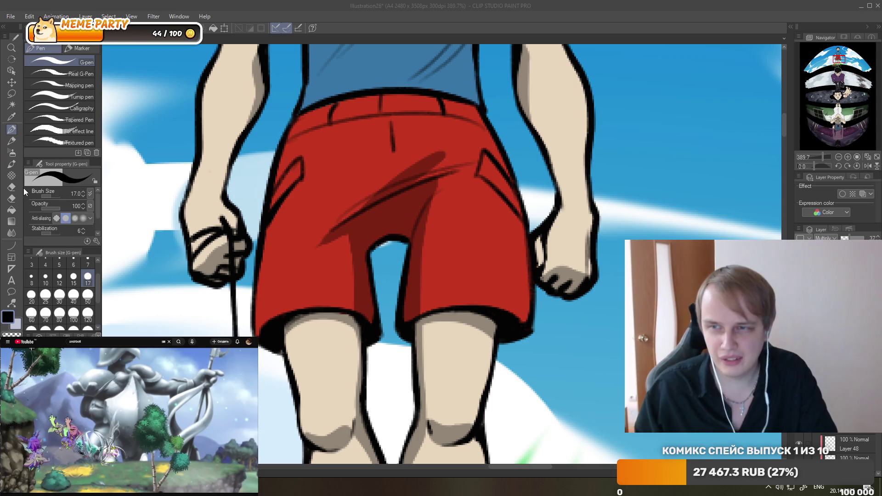
pyautogui.click(11, 186)
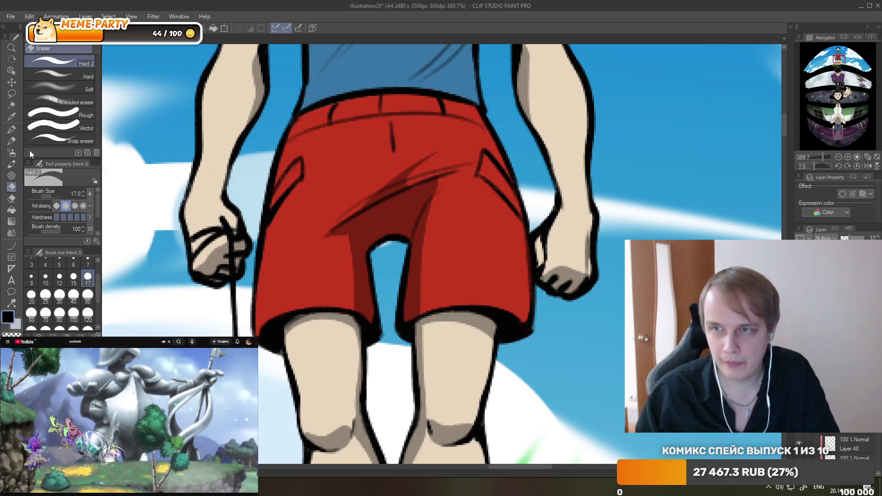
pyautogui.click(11, 129)
pyautogui.moveTo(296, 120); pyautogui.dragTo(264, 252)
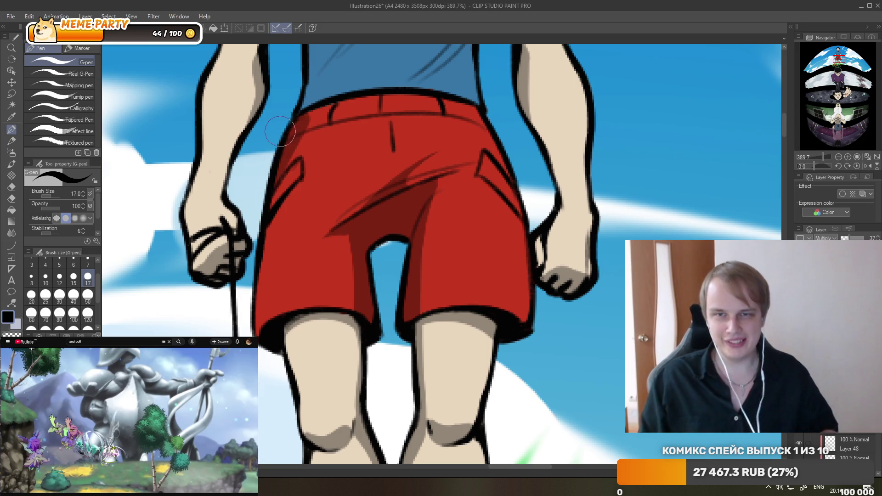
# Paint darker blue shadows on the shirt's diagonal fold, lower-left fold and lower-right edge.
pyautogui.scroll(-5, 344, 157)
pyautogui.scroll(-4, 288, 164)
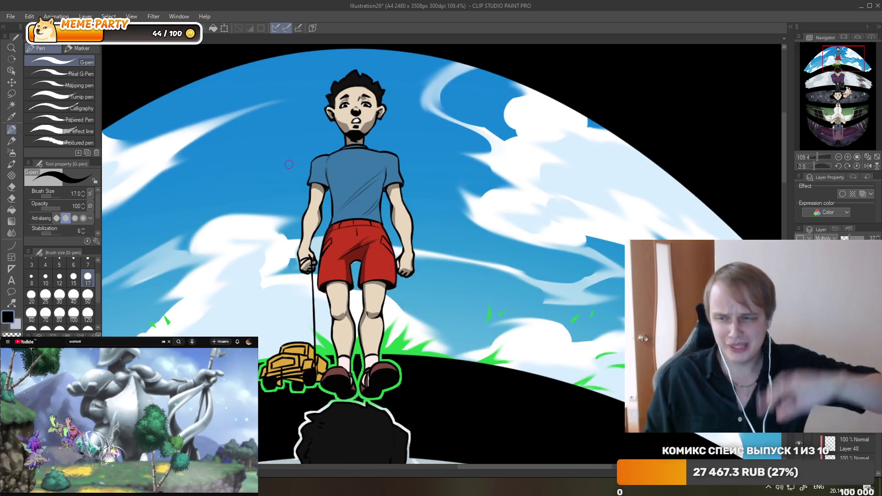
pyautogui.scroll(6, 427, 214)
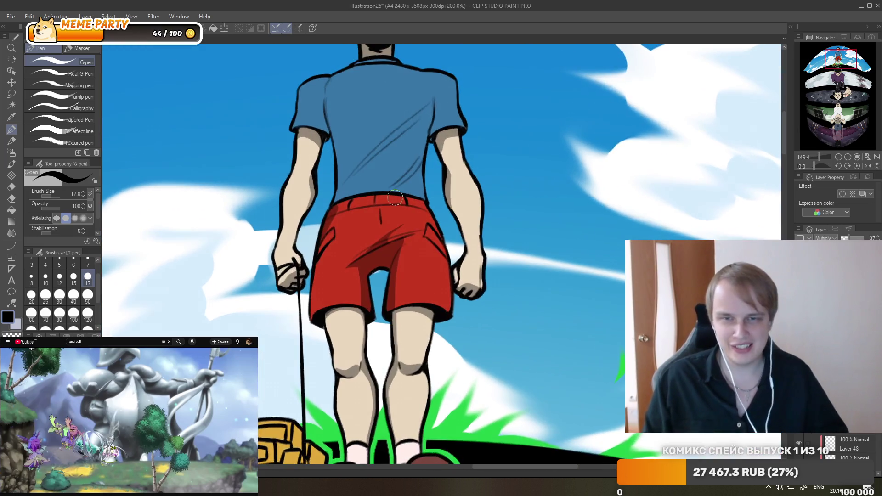
pyautogui.scroll(3, 383, 206)
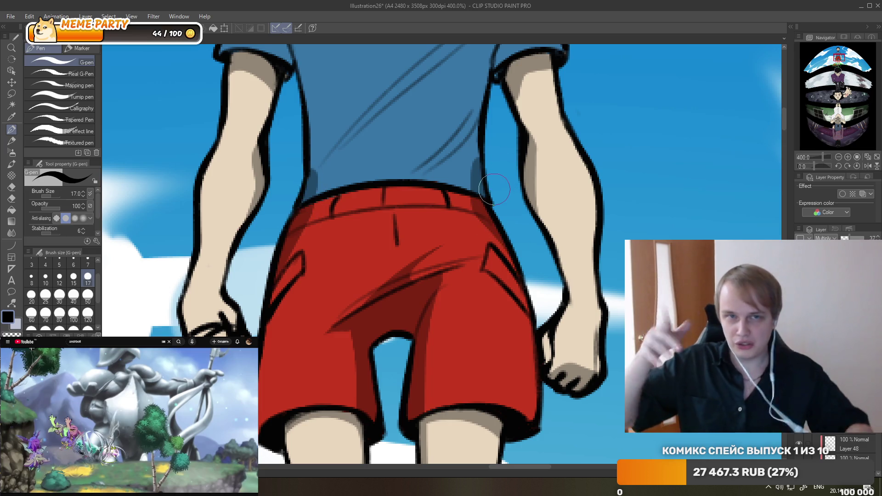
pyautogui.moveTo(202, 422)
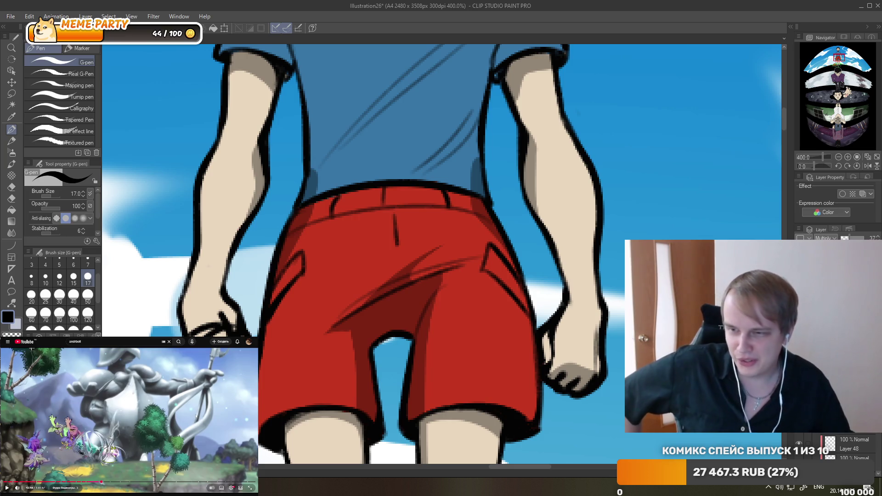
pyautogui.scroll(-3, 429, 268)
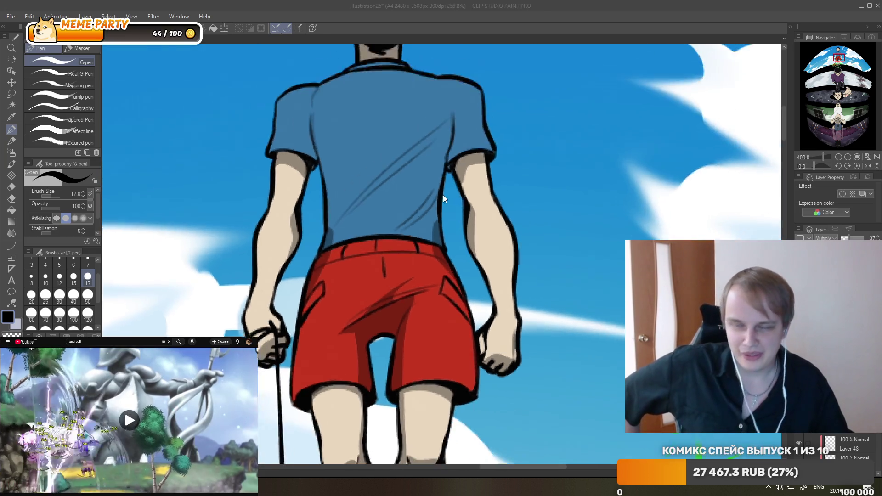
pyautogui.scroll(2, 442, 193)
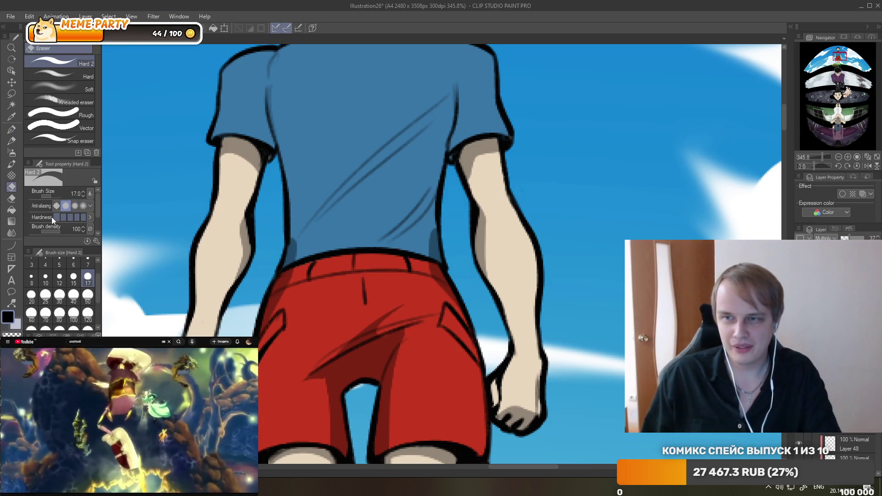
pyautogui.moveTo(320, 217); pyautogui.dragTo(300, 231)
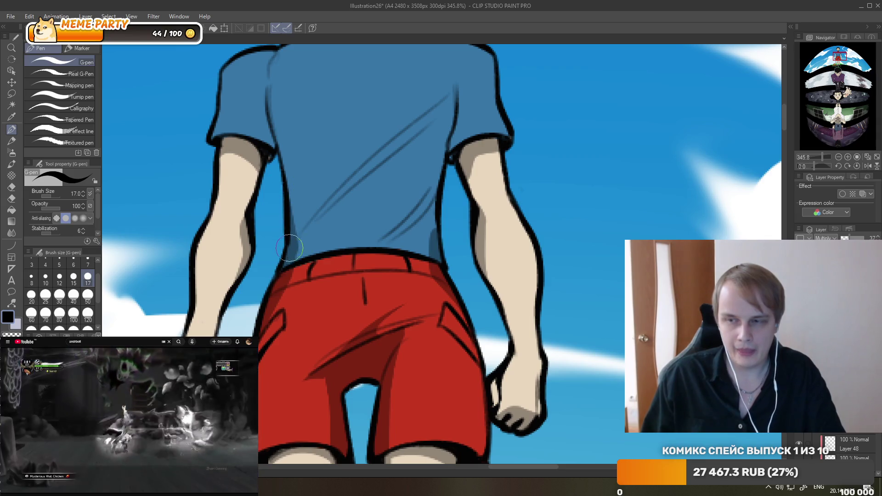
pyautogui.moveTo(295, 246); pyautogui.dragTo(419, 137)
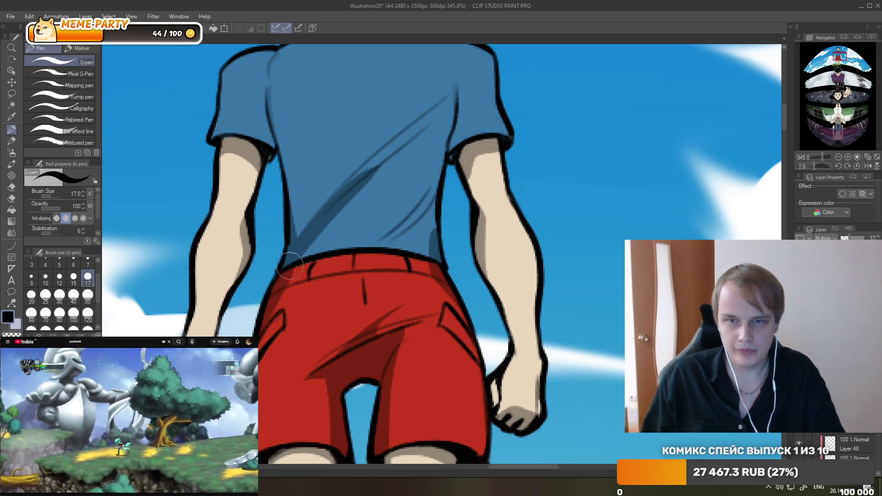
pyautogui.moveTo(435, 228); pyautogui.dragTo(432, 250)
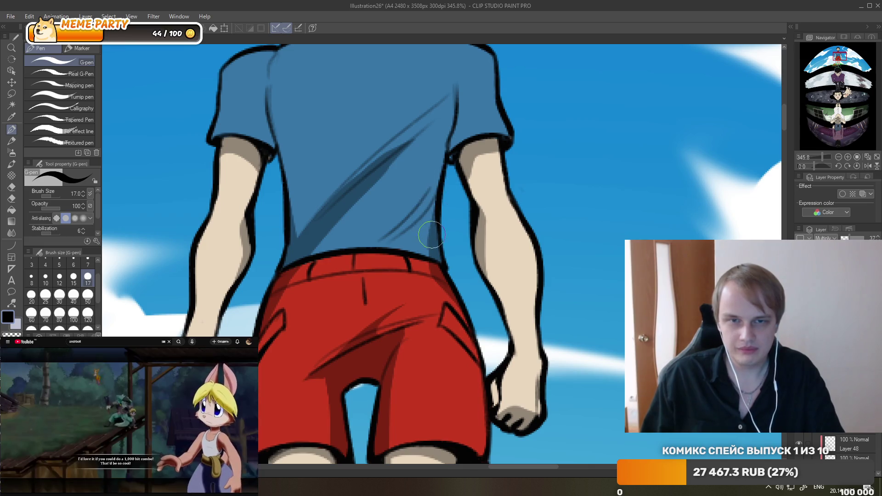
# Clean up with the Hard eraser, then shade the shirt's left side with diagonal dark-blue strokes.
pyautogui.click(12, 187)
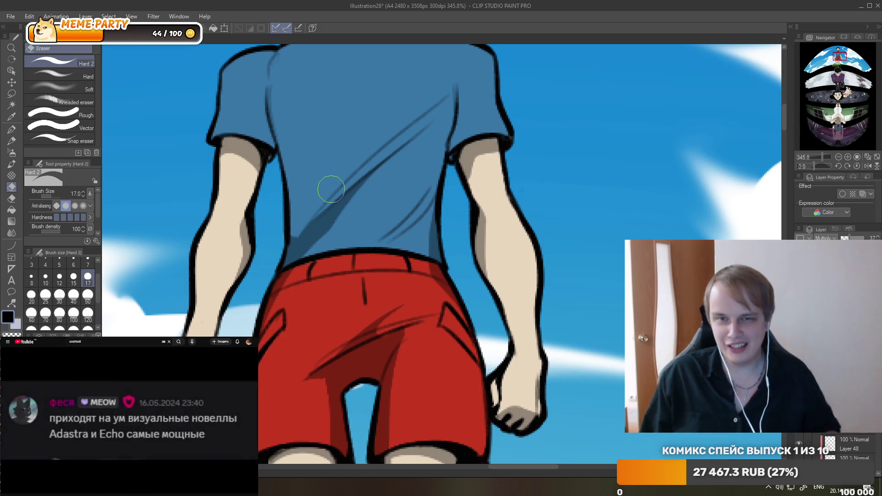
pyautogui.scroll(-1, 331, 189)
pyautogui.scroll(-3, 326, 189)
pyautogui.scroll(2, 368, 197)
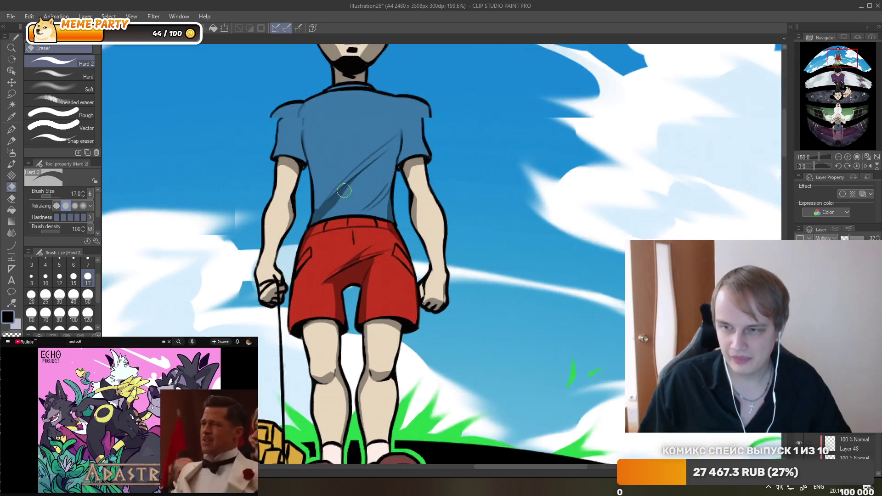
pyautogui.scroll(2, 384, 202)
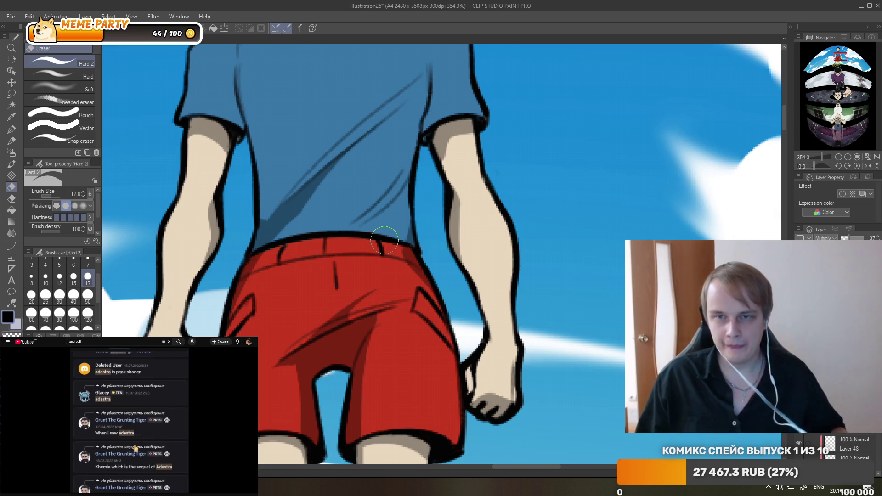
pyautogui.scroll(-3, 460, 153)
pyautogui.scroll(-2, 459, 153)
pyautogui.scroll(-1, 460, 153)
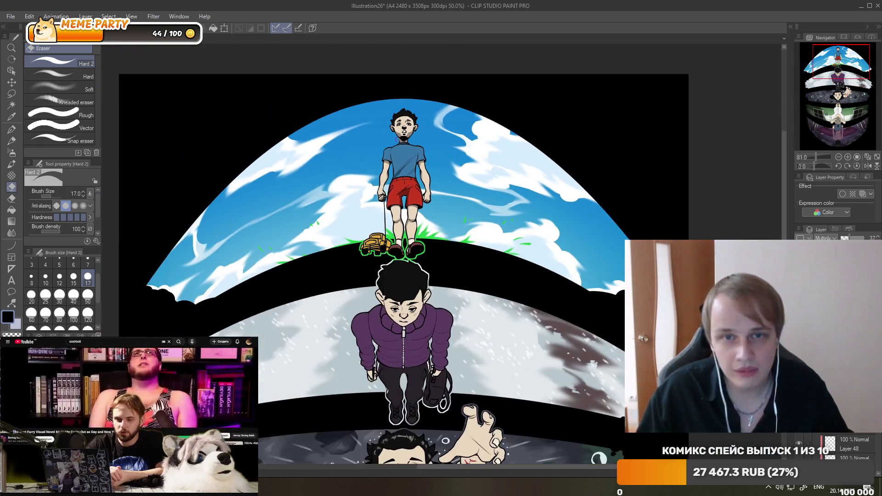
pyautogui.scroll(3, 436, 142)
pyautogui.scroll(2, 414, 138)
pyautogui.scroll(2, 400, 133)
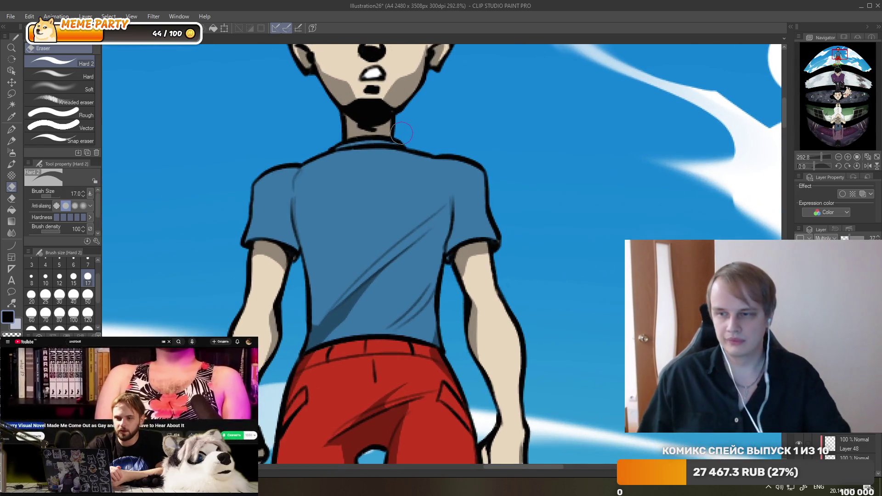
pyautogui.press('p')
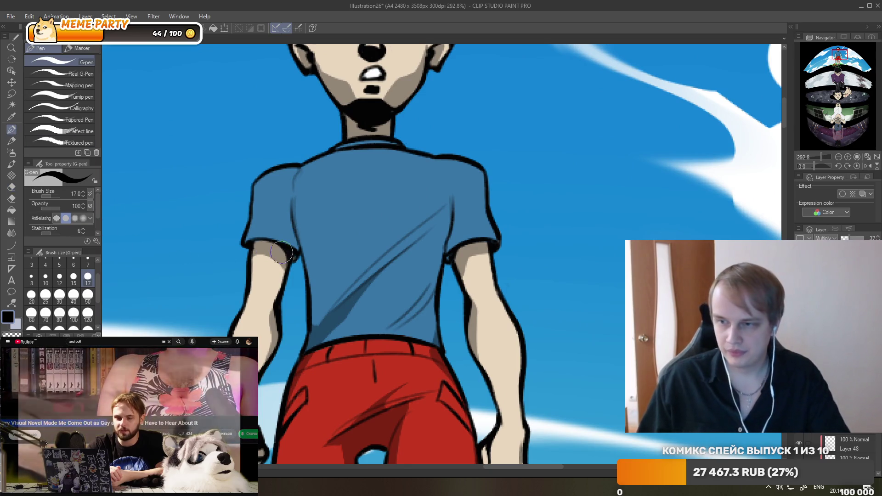
pyautogui.moveTo(284, 202); pyautogui.dragTo(293, 239)
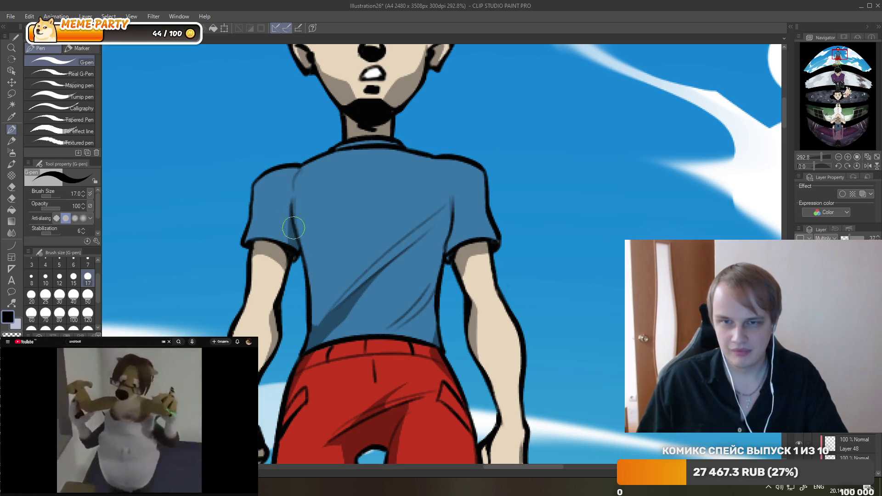
pyautogui.moveTo(296, 228); pyautogui.dragTo(334, 252)
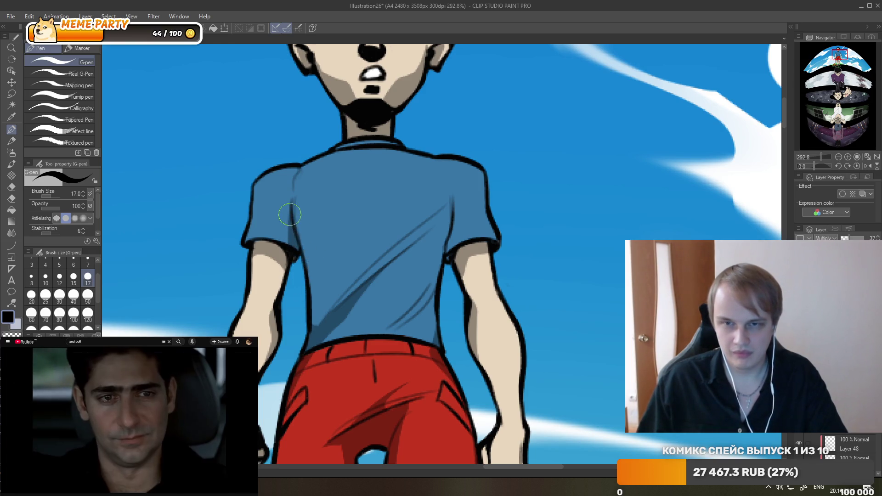
pyautogui.moveTo(297, 245); pyautogui.dragTo(314, 255)
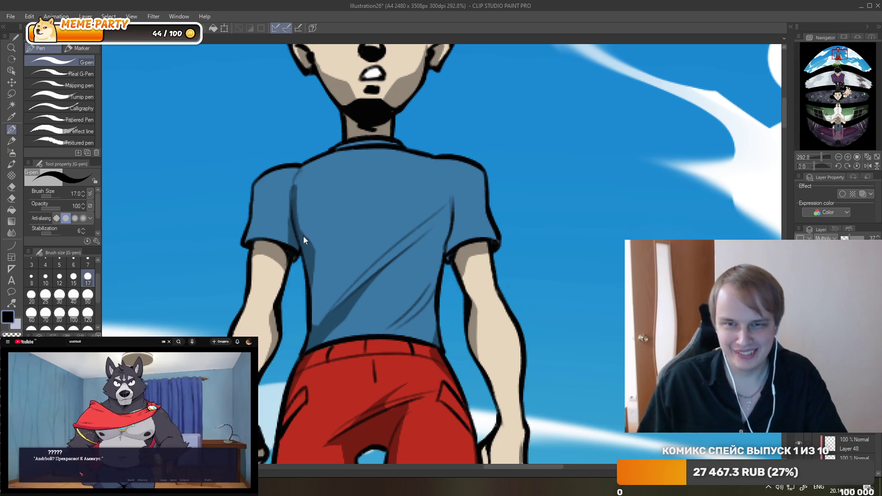
# Add a darker blue shadow near the right sleeve, then pause the video and switch to a blank Chrome tab.
pyautogui.press('e')
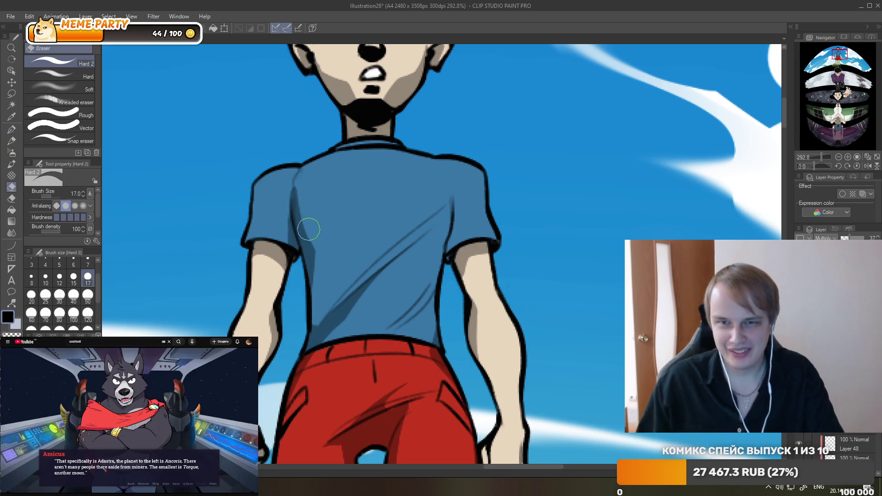
pyautogui.press('p')
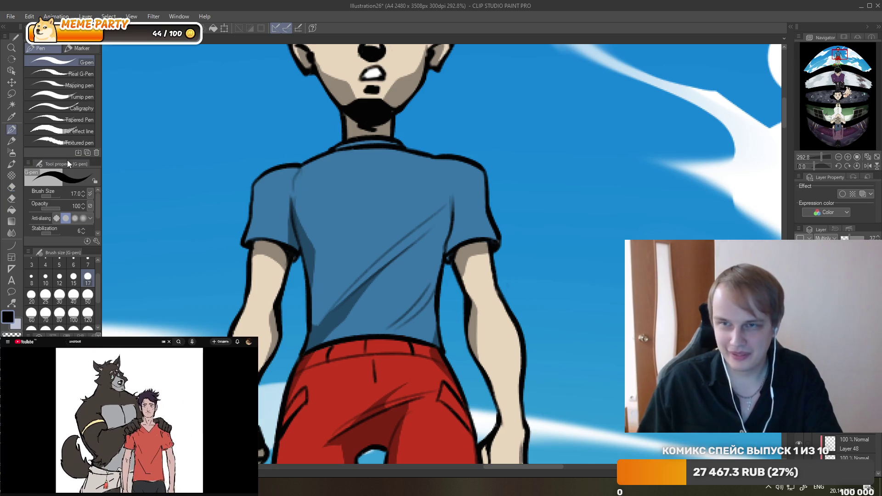
pyautogui.moveTo(432, 253); pyautogui.dragTo(449, 192)
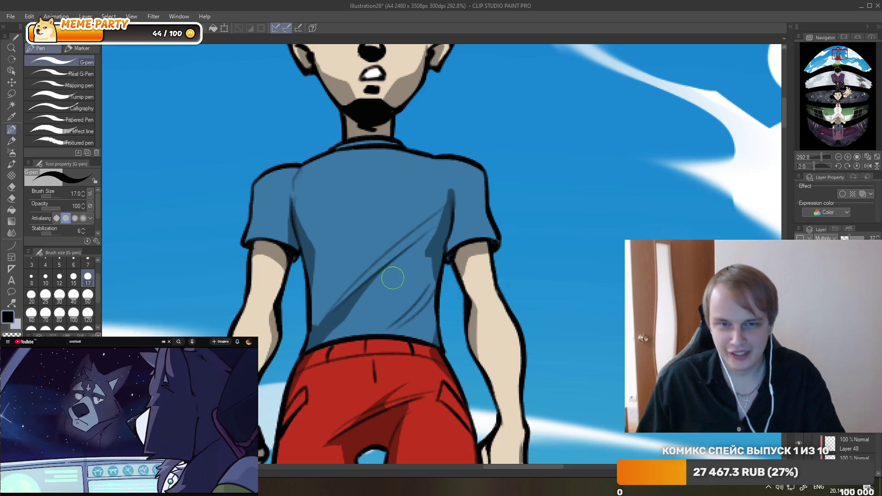
pyautogui.press('e')
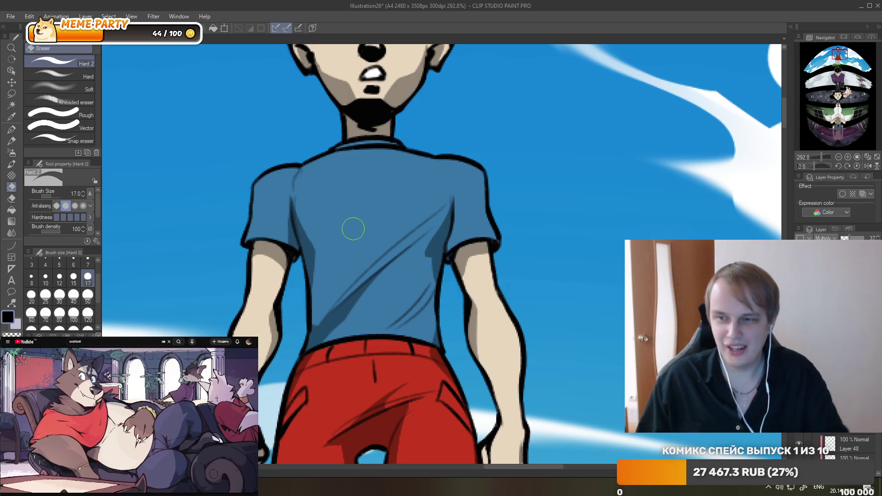
pyautogui.click(156, 384)
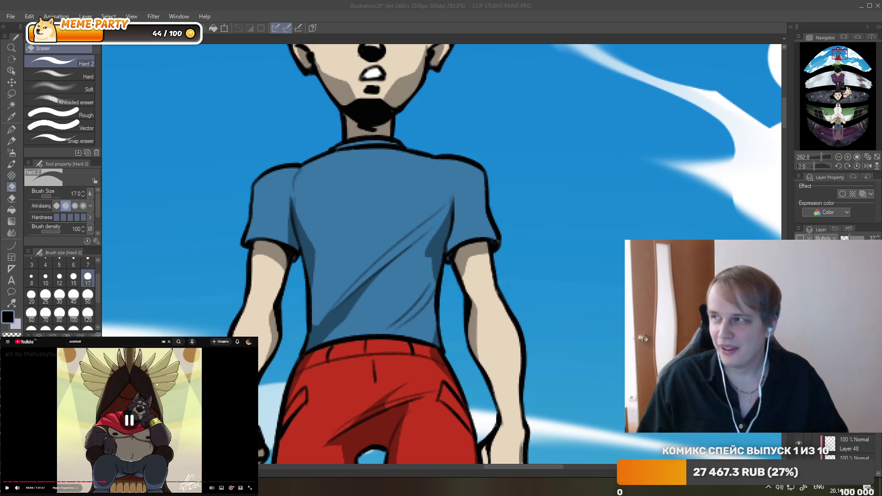
pyautogui.hotkey('alt', 'Tab')
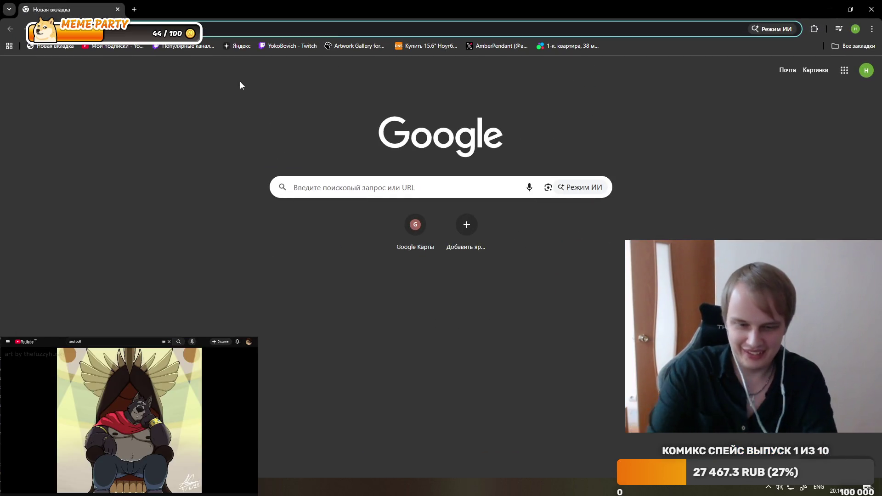
# Search Google for 'Клинок, рассекающий демонов' using the suggested query.
pyautogui.write('rkbyj')
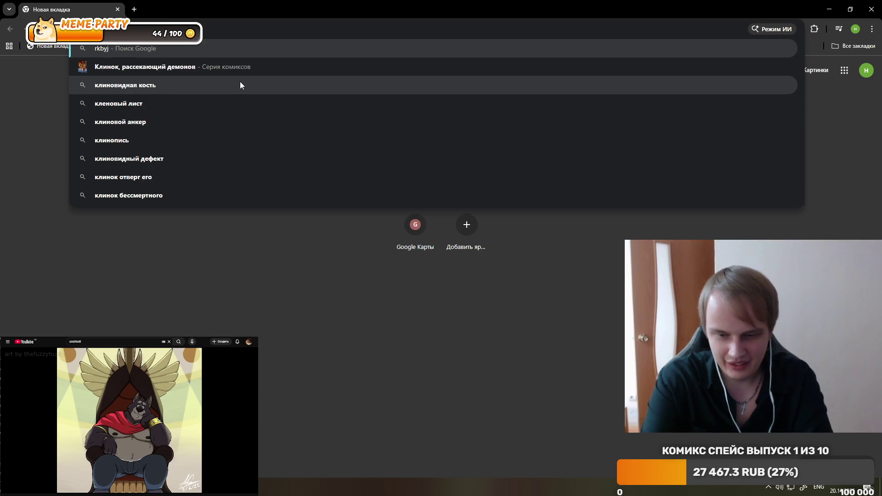
pyautogui.write('r h')
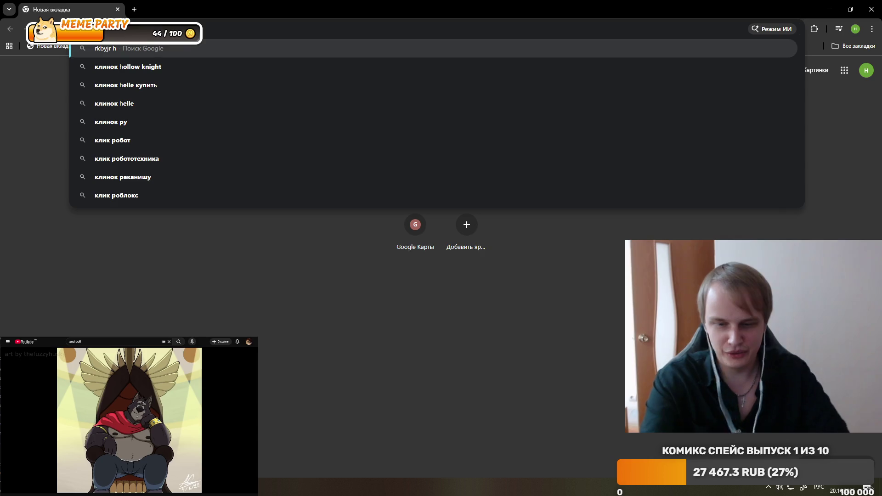
pyautogui.hotkey('ctrl', 'a')
pyautogui.write('клинок')
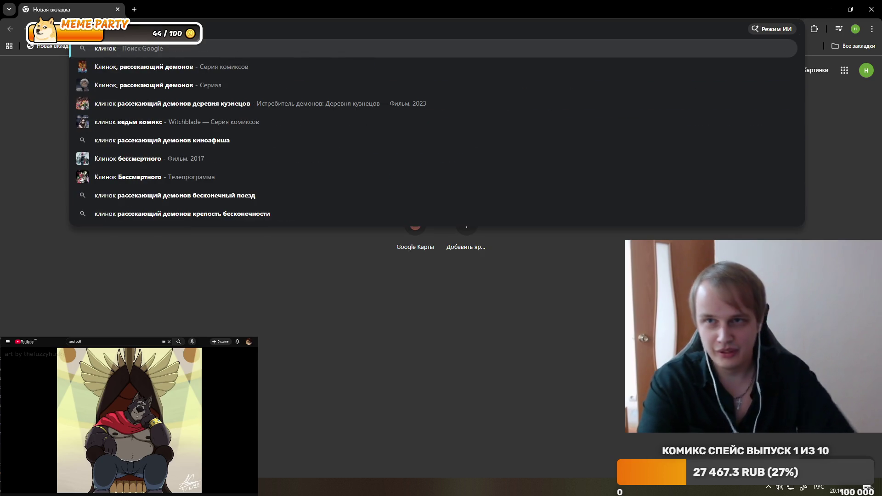
pyautogui.press('Down')
pyautogui.press('Return')
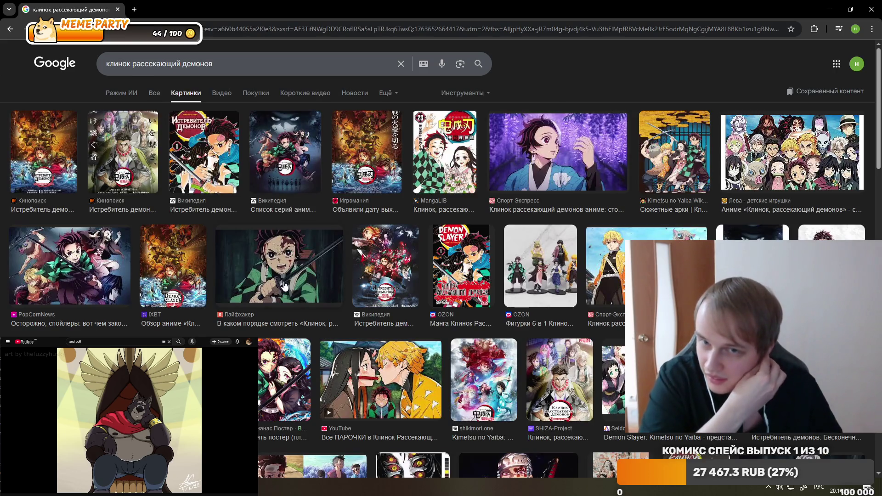
# Preview image results from Лайфхакер, PopCornNews, Лева - детские игрушки and OZON.
pyautogui.click(285, 285)
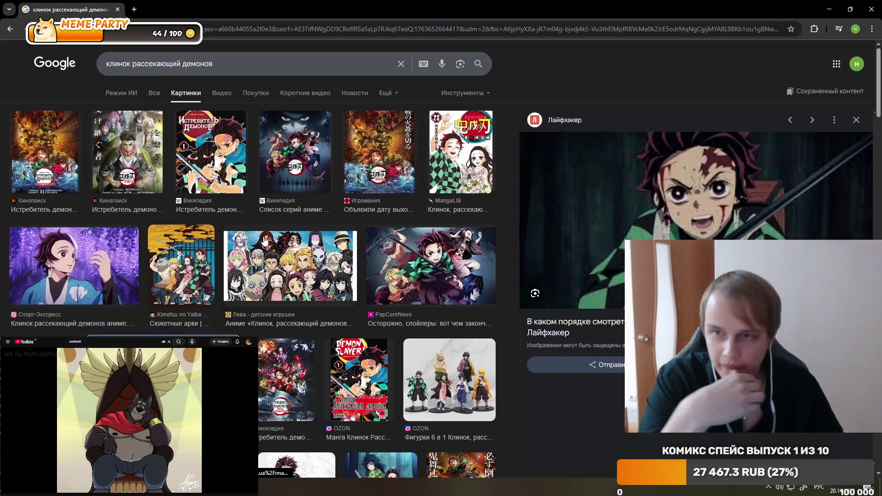
pyautogui.click(365, 245)
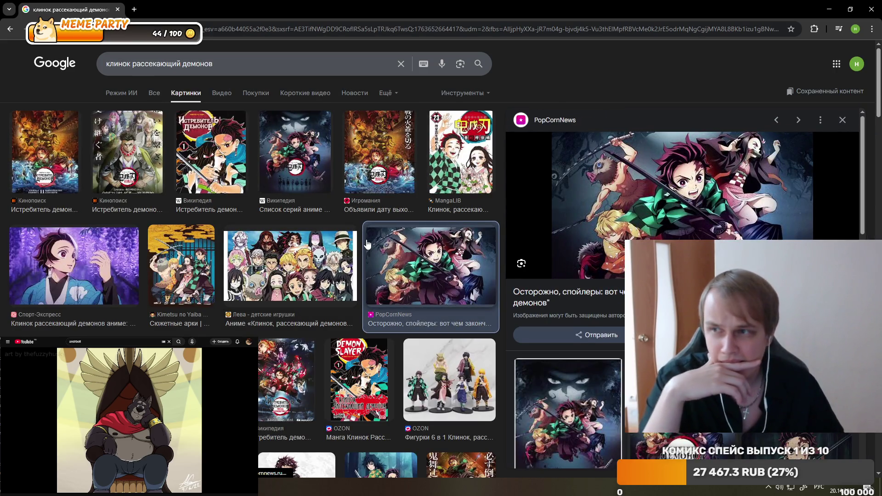
pyautogui.scroll(-1, 631, 231)
pyautogui.scroll(1, 625, 228)
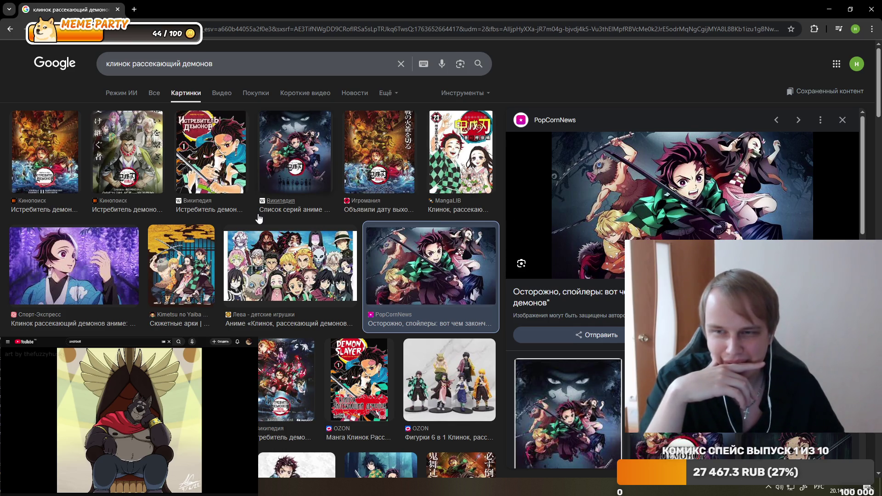
pyautogui.scroll(-2, 259, 219)
pyautogui.click(289, 175)
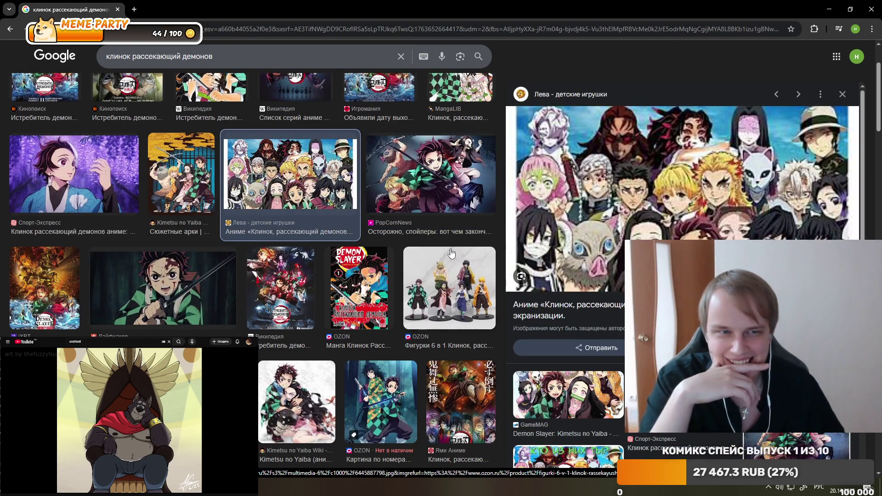
pyautogui.scroll(-3, 413, 252)
pyautogui.click(385, 250)
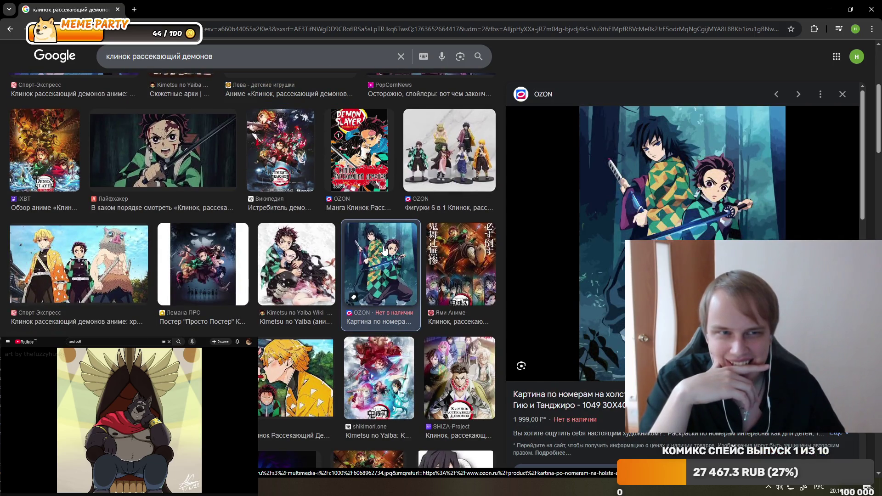
pyautogui.scroll(-3, 385, 250)
pyautogui.scroll(-4, 385, 250)
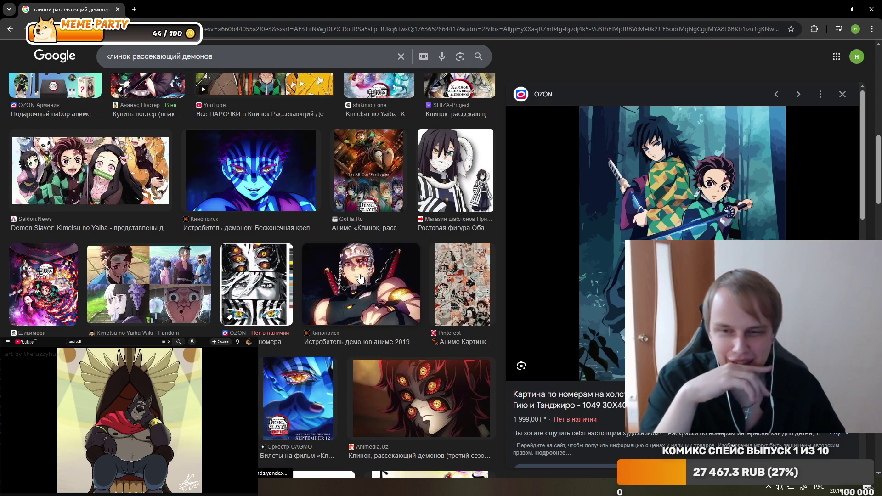
pyautogui.scroll(10, 360, 278)
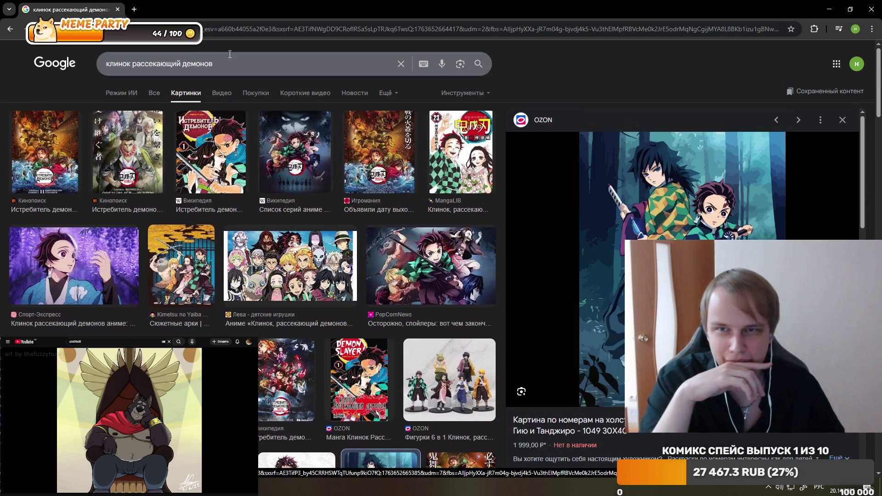
# Replace the search query with 'josef joestar'.
pyautogui.moveTo(230, 55); pyautogui.dragTo(55, 52)
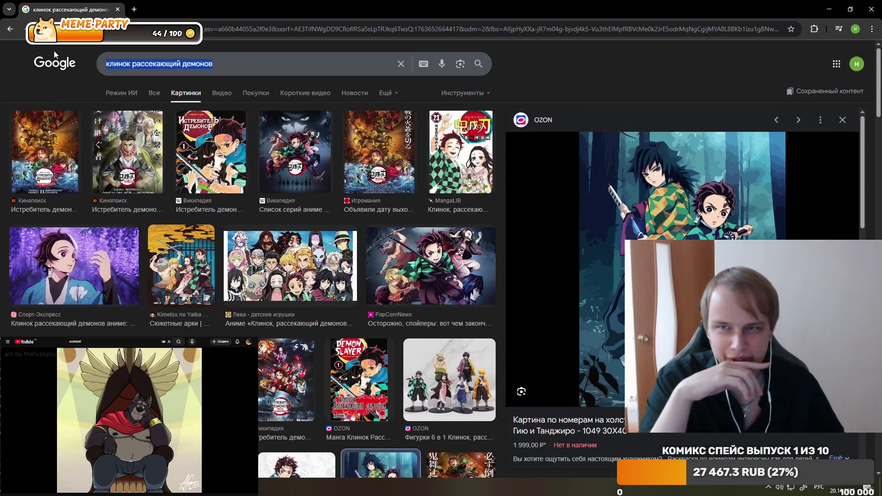
pyautogui.hotkey('alt', 'shift')
pyautogui.write('jo')
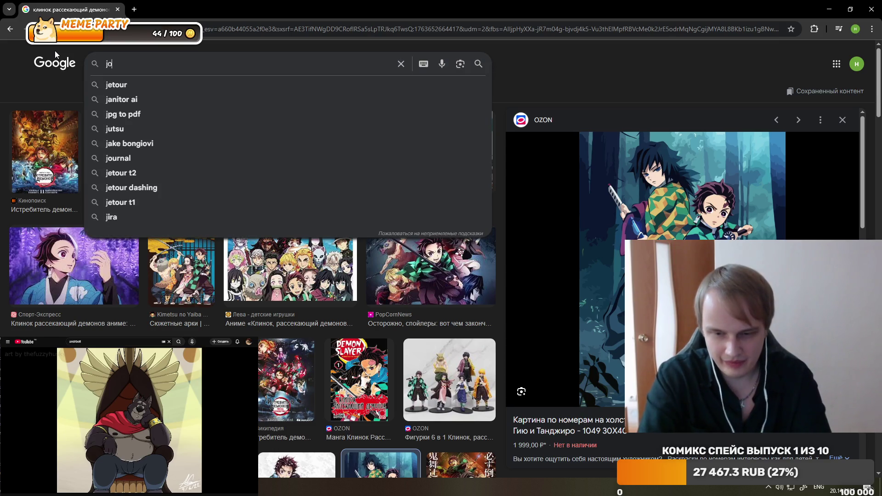
pyautogui.write('sef joe')
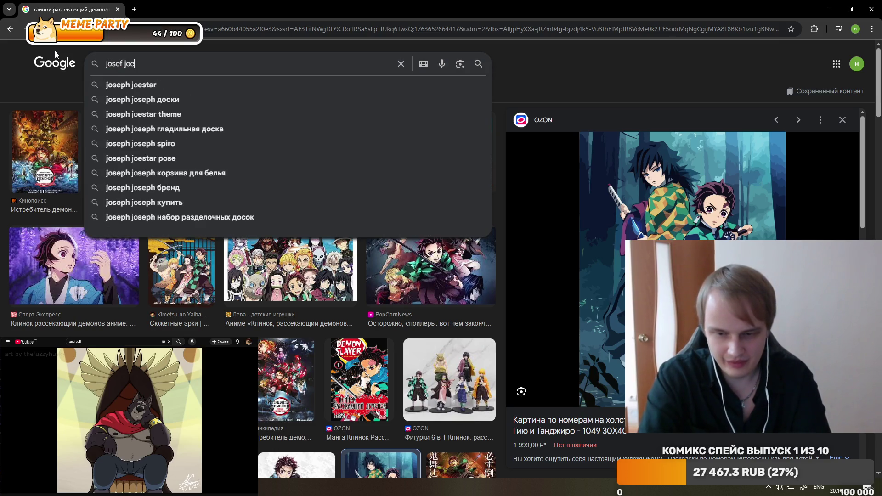
pyautogui.write('star')
# Search for 'joseph joestar coconut' using the corrected spelling.
pyautogui.press('Return')
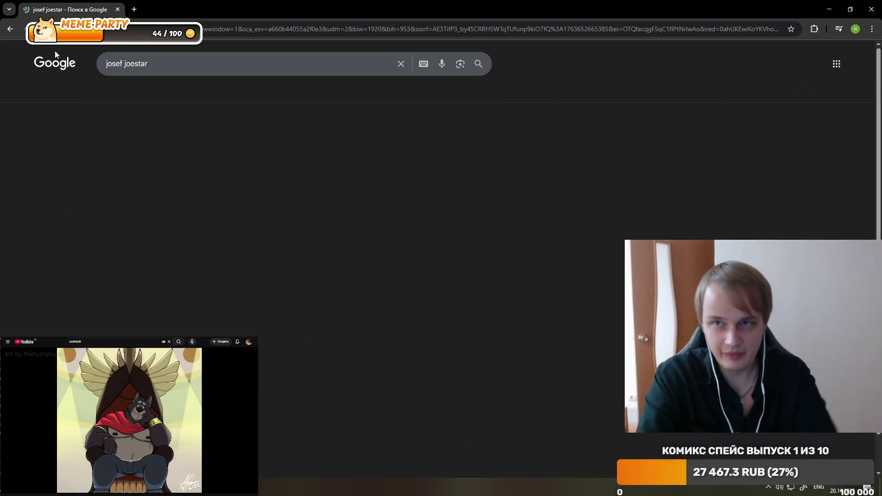
pyautogui.click(187, 157)
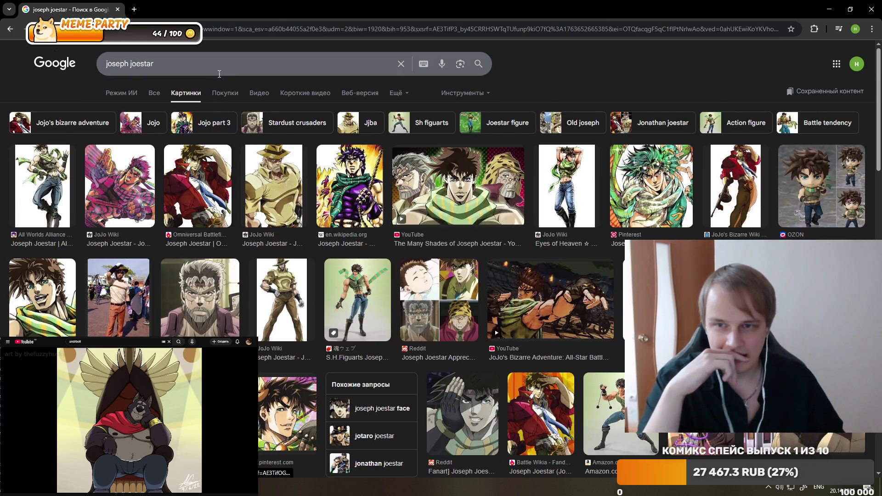
pyautogui.click(216, 56)
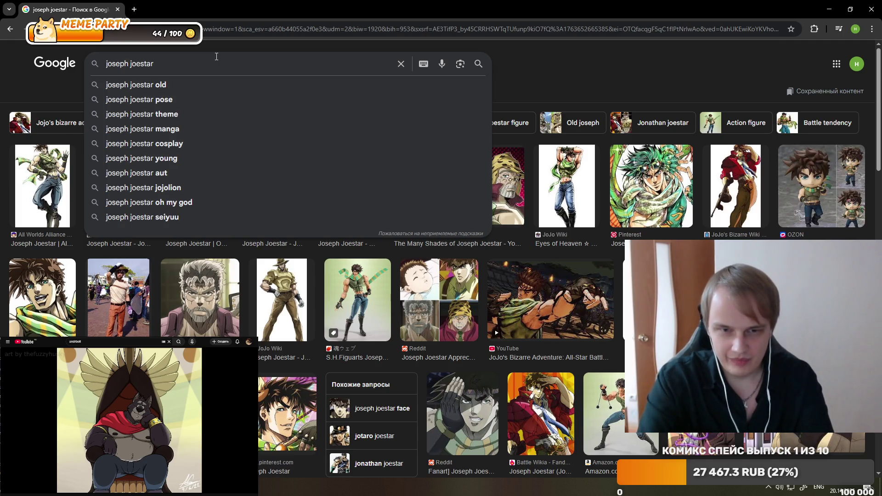
pyautogui.write(' coq')
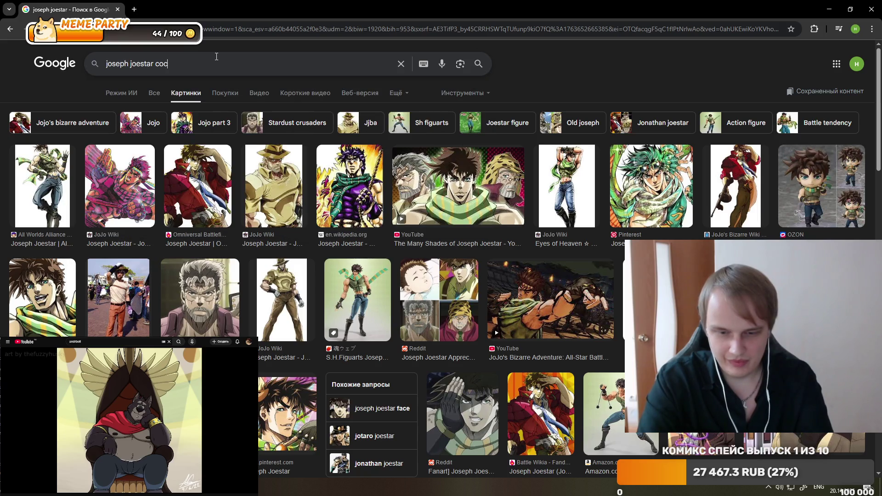
pyautogui.write('t')
pyautogui.press('Return')
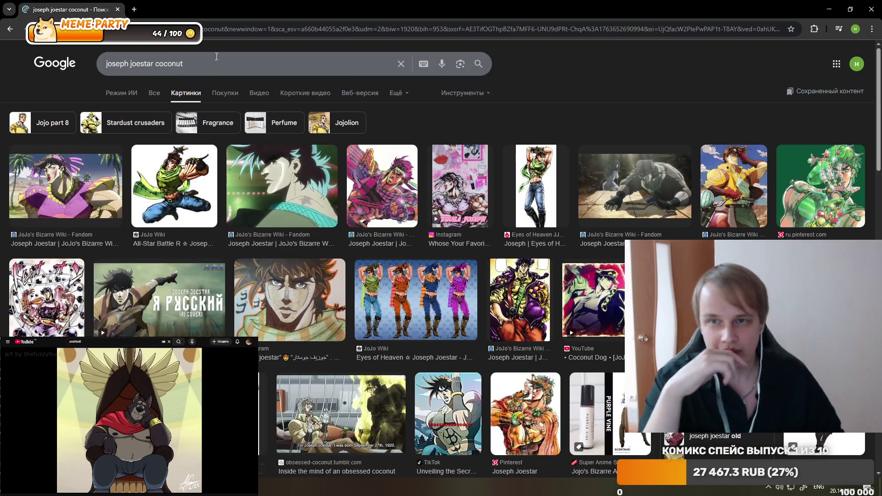
# Preview several Joseph Joestar images, including Amino Apps Day 13, then return to Clip Studio Paint.
pyautogui.click(95, 170)
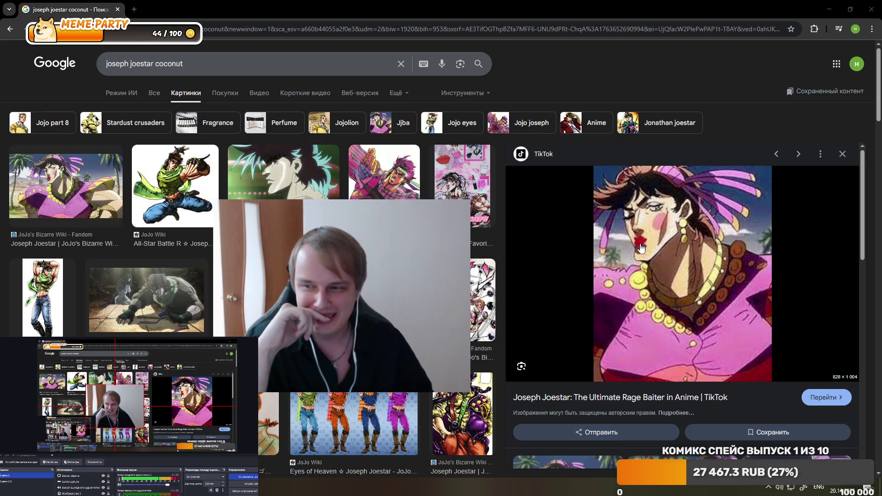
pyautogui.scroll(-4, 641, 248)
pyautogui.click(551, 292)
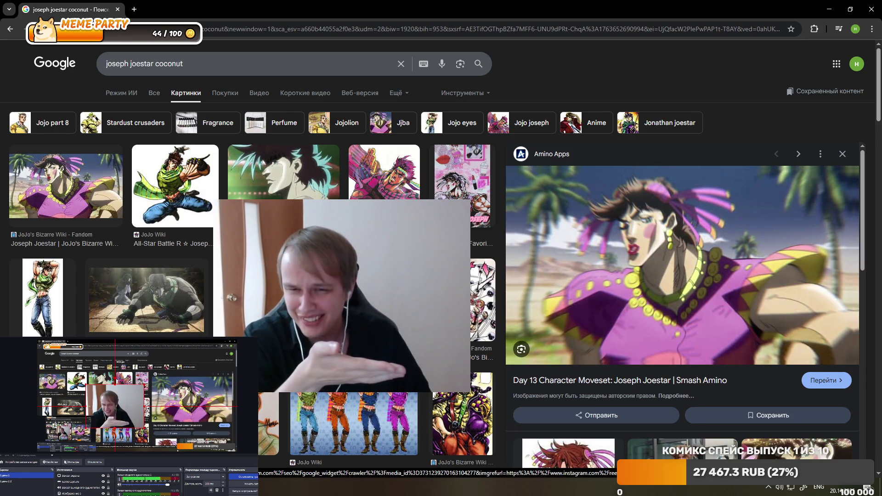
pyautogui.press('Right')
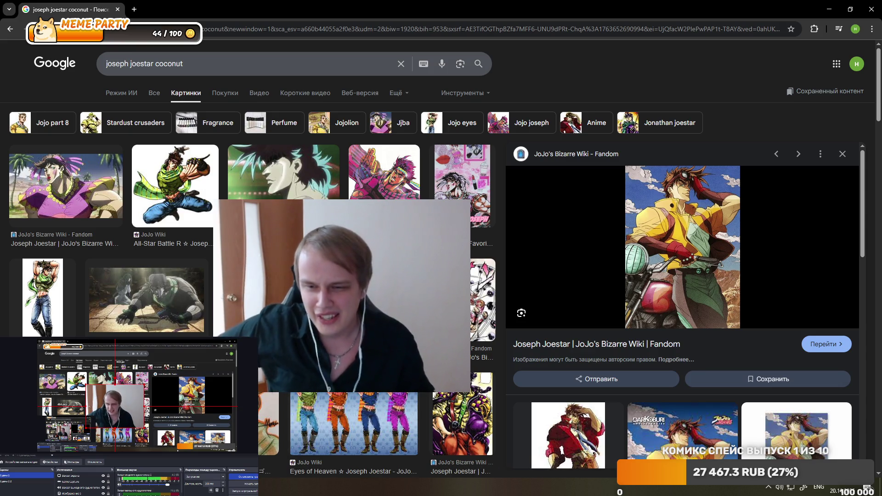
pyautogui.hotkey('alt', 'Tab')
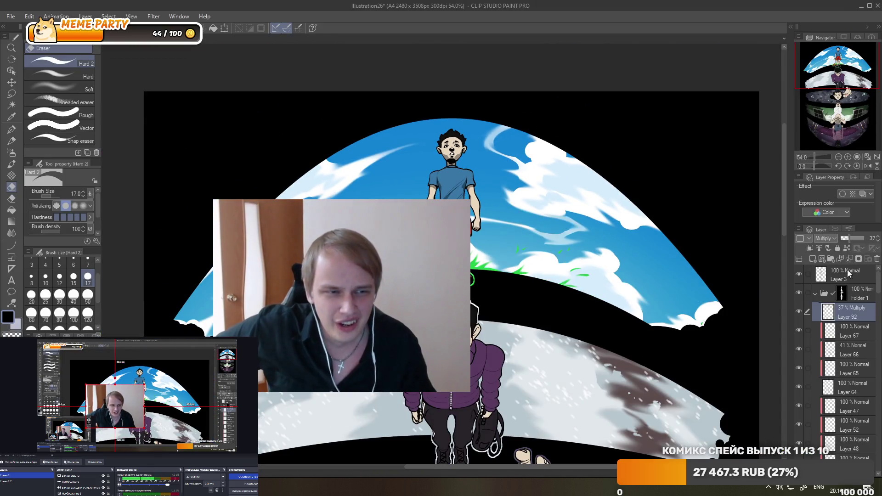
# Add a new empty layer above Layer 3.
pyautogui.click(847, 273)
pyautogui.hotkey('ctrl', 'shift', 'n')
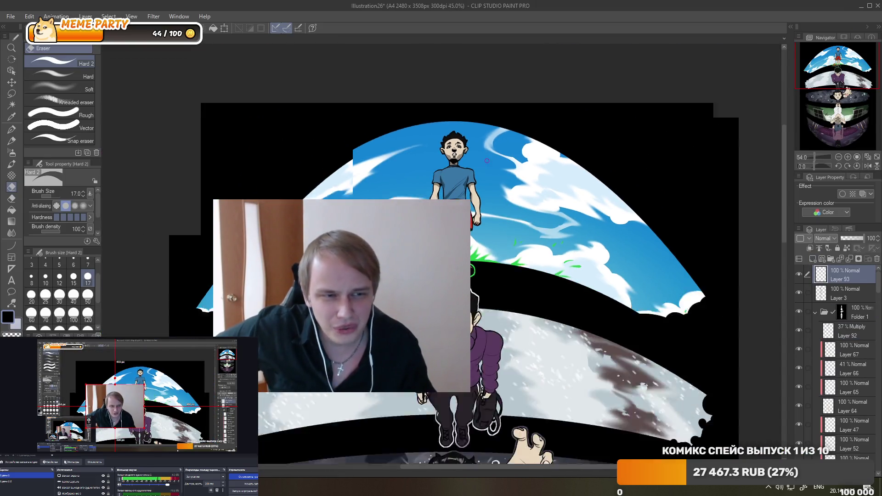
pyautogui.scroll(-5, 467, 176)
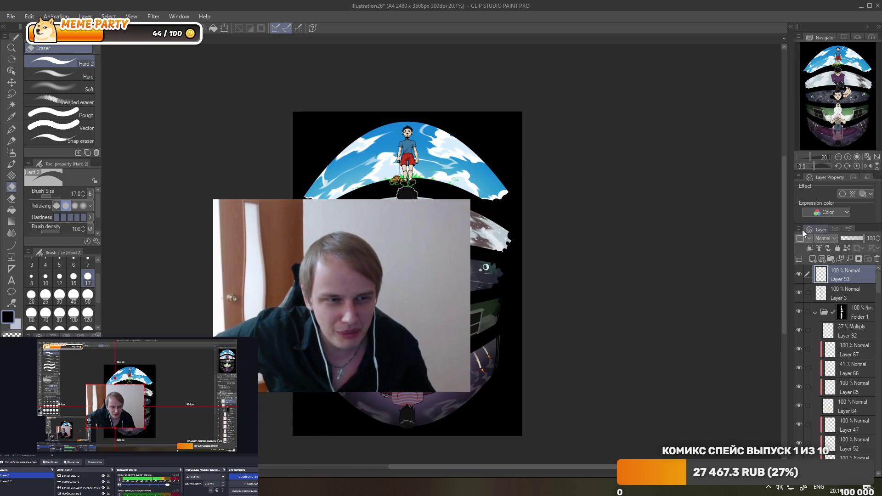
# Add and then discard a Brightness/Contrast correction layer from the Layer palette menu.
pyautogui.click(799, 229)
pyautogui.moveTo(718, 168)
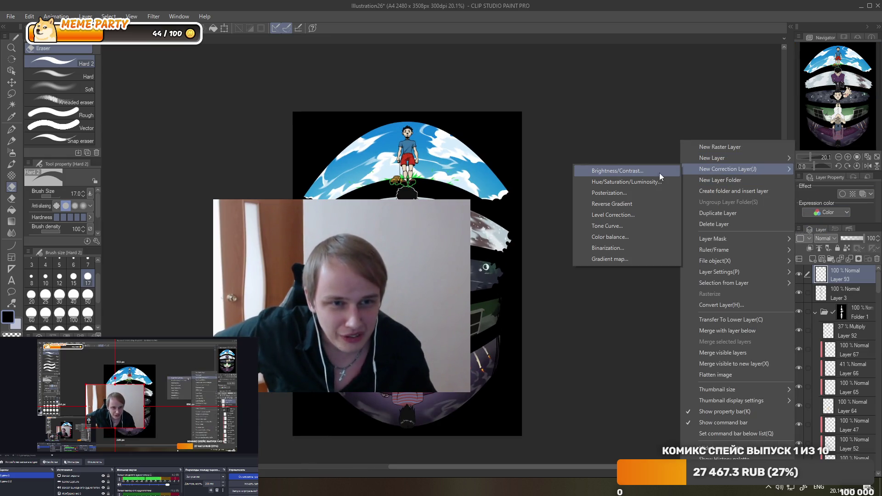
pyautogui.click(660, 174)
pyautogui.click(276, 146)
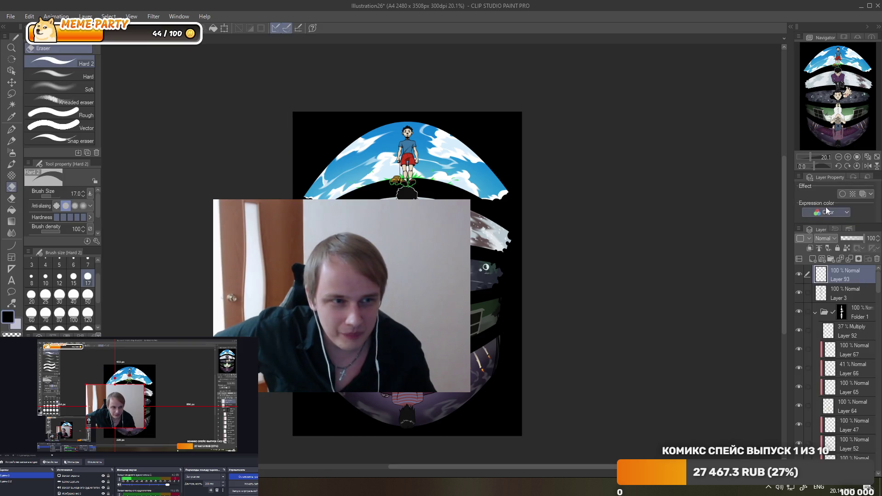
pyautogui.click(798, 229)
# Add a Hue/Saturation/Luminosity correction, preview hue shifts toward green, then cancel it.
pyautogui.moveTo(735, 158)
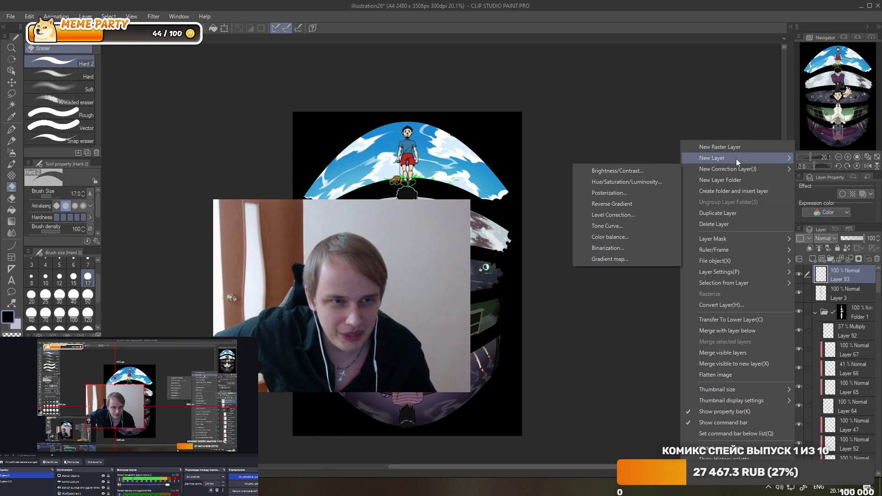
pyautogui.moveTo(714, 169)
pyautogui.click(634, 192)
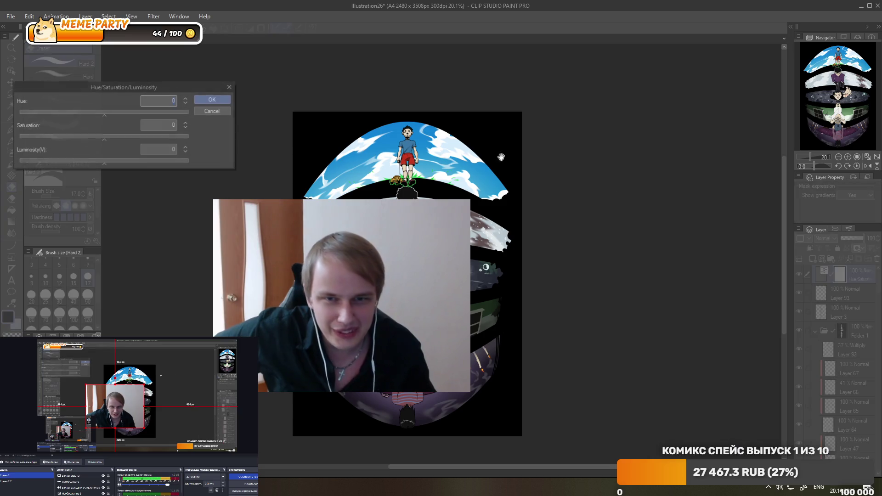
pyautogui.moveTo(99, 113)
pyautogui.mouseDown()
pyautogui.moveTo(78, 113)
pyautogui.moveTo(177, 117)
pyautogui.moveTo(62, 117)
pyautogui.moveTo(183, 117)
pyautogui.mouseUp()
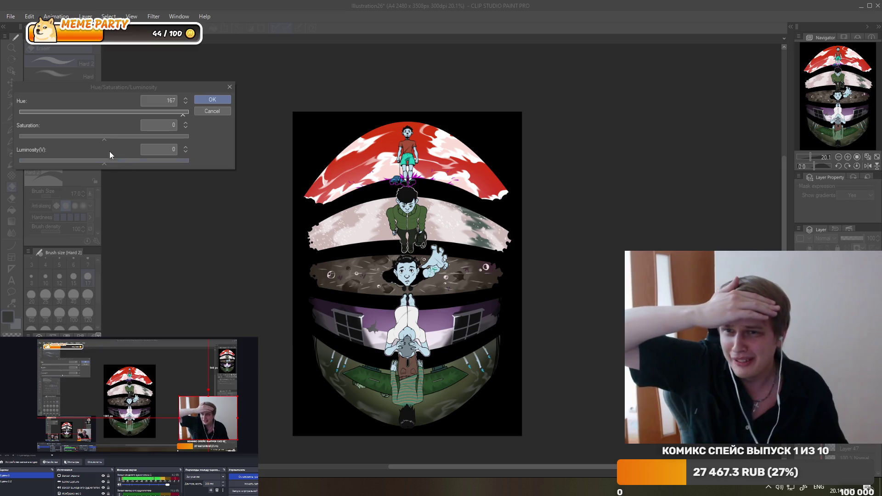
pyautogui.moveTo(170, 112)
pyautogui.mouseDown()
pyautogui.moveTo(51, 111)
pyautogui.moveTo(191, 121)
pyautogui.mouseUp()
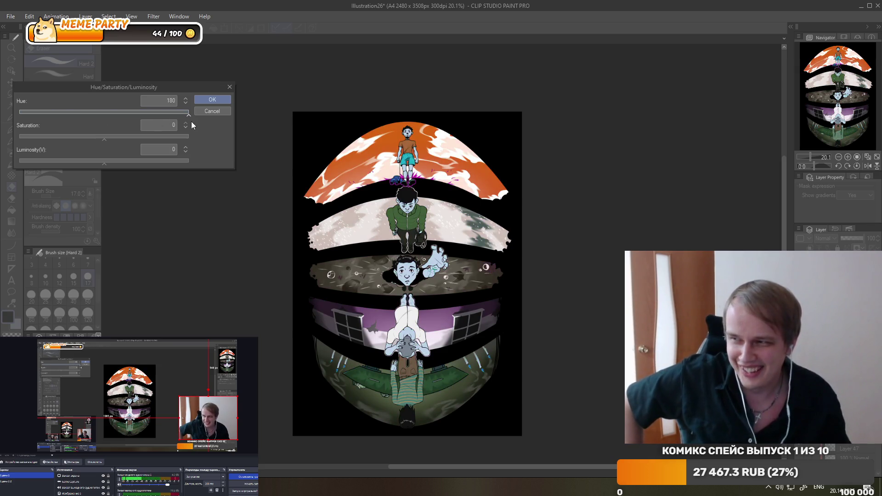
pyautogui.click(216, 110)
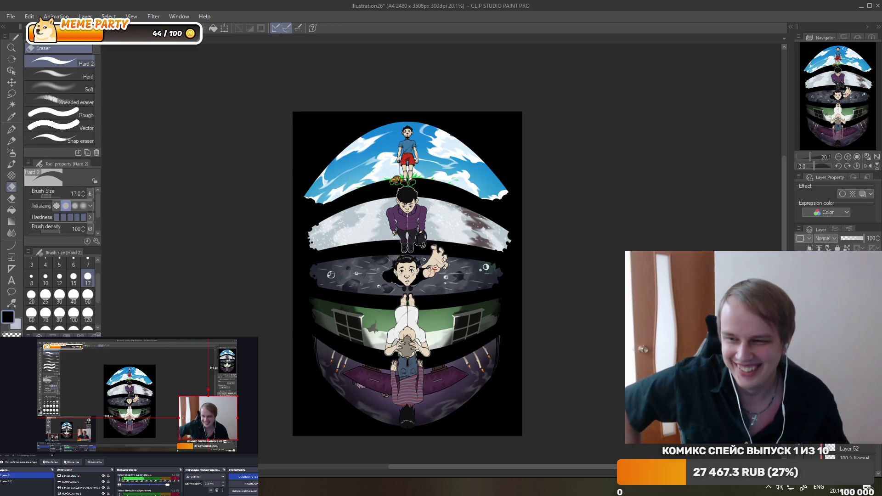
# Glance at the Chrome image results and come back to Clip Studio Paint.
pyautogui.hotkey('alt', 'Tab')
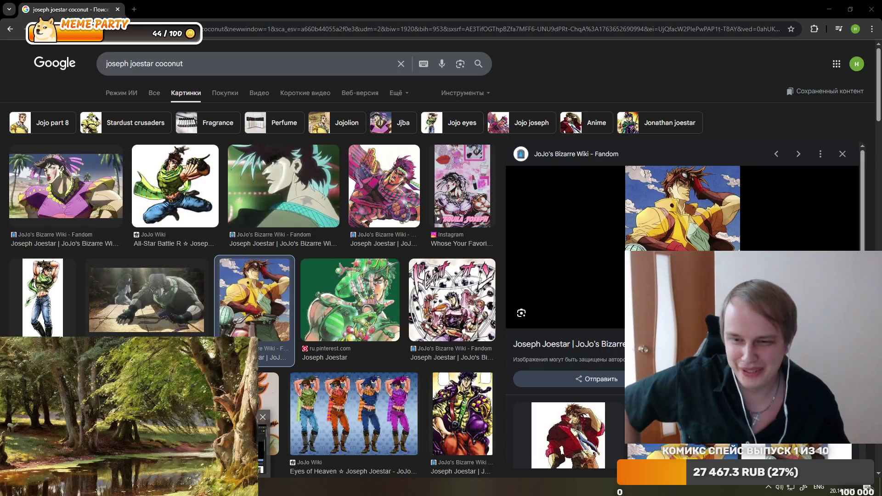
pyautogui.scroll(-4, 203, 159)
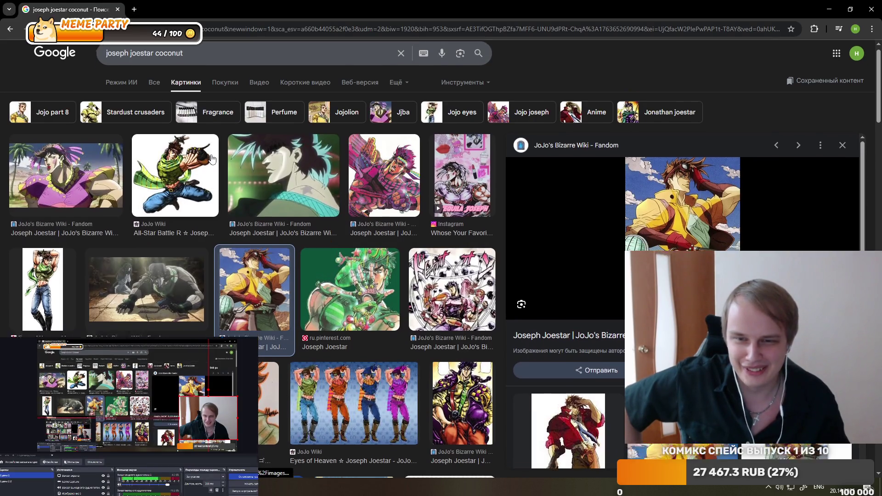
pyautogui.hotkey('alt', 'Tab')
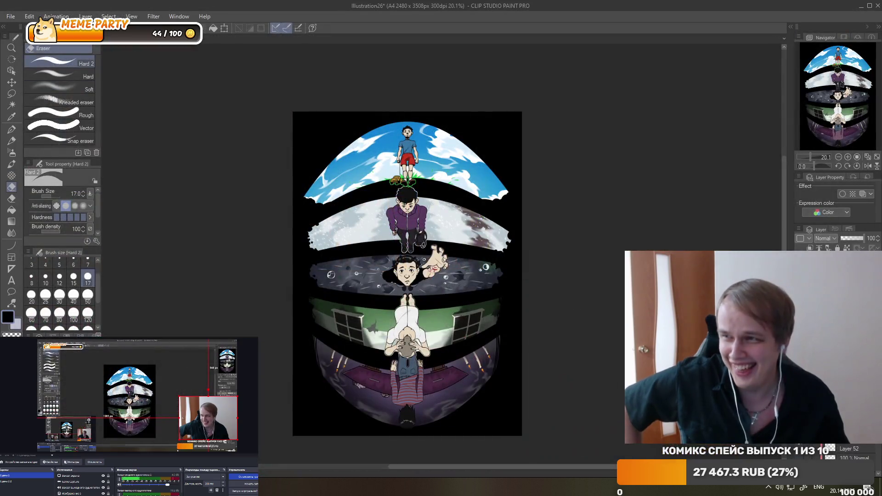
# Pause the video playing alongside and return to the comic.
pyautogui.hotkey('alt', 'Tab')
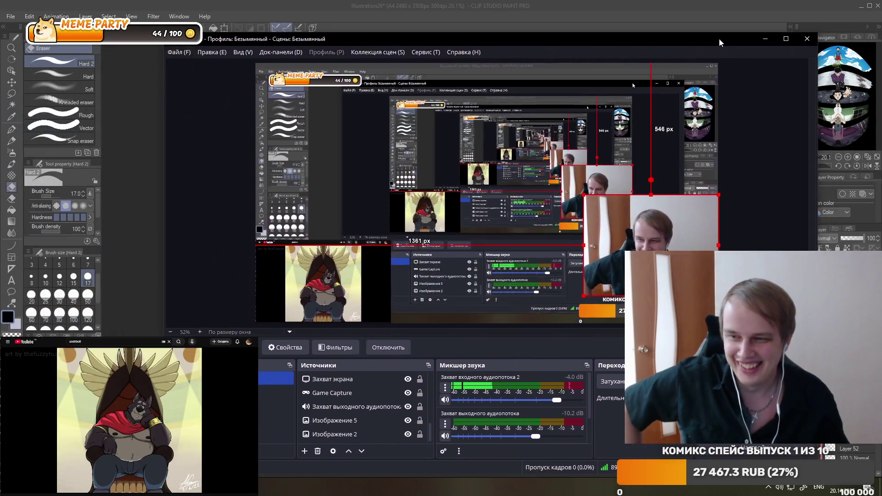
pyautogui.click(377, 4)
pyautogui.click(140, 398)
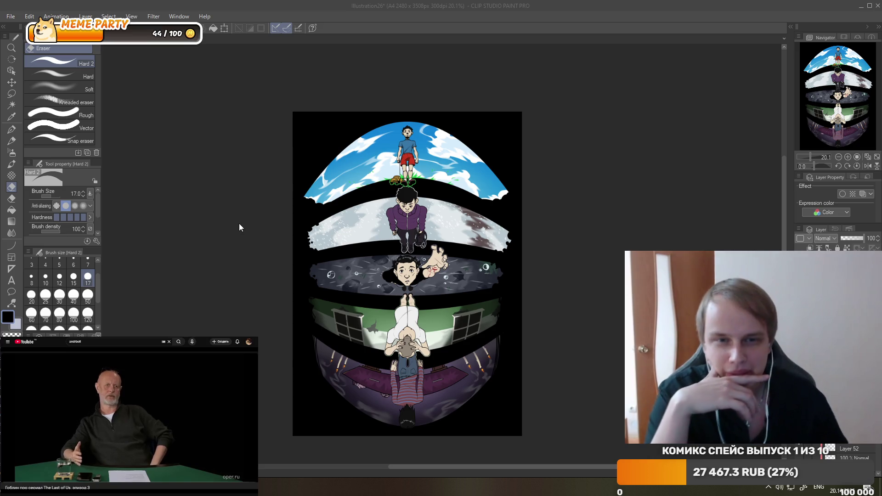
# Zoom in on the top boy and truck and activate the 37% Multiply shadow layer.
pyautogui.scroll(1, 346, 218)
pyautogui.scroll(-1, 345, 218)
pyautogui.scroll(2, 486, 198)
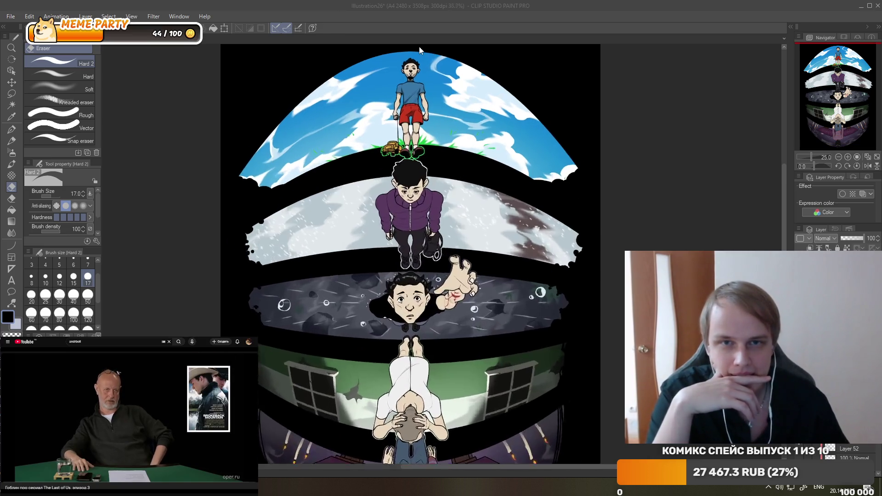
pyautogui.scroll(2, 404, 101)
pyautogui.scroll(-3, 403, 101)
pyautogui.scroll(4, 441, 111)
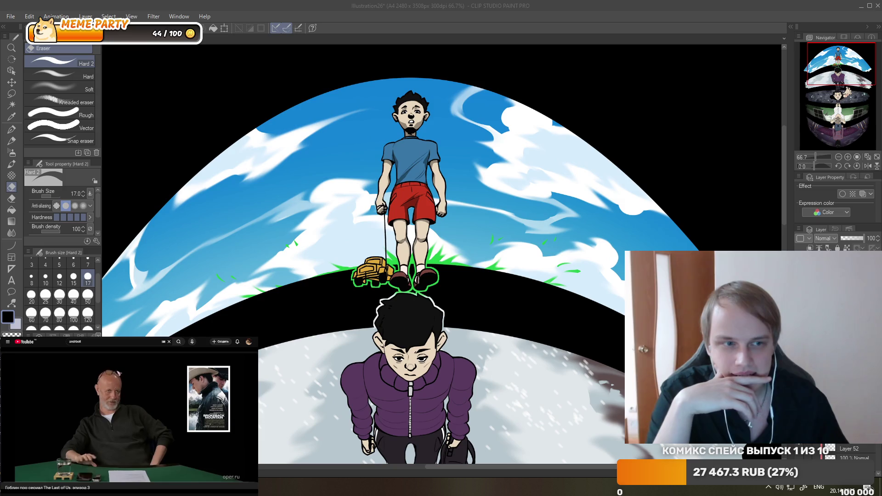
pyautogui.hotkey('alt', '[')
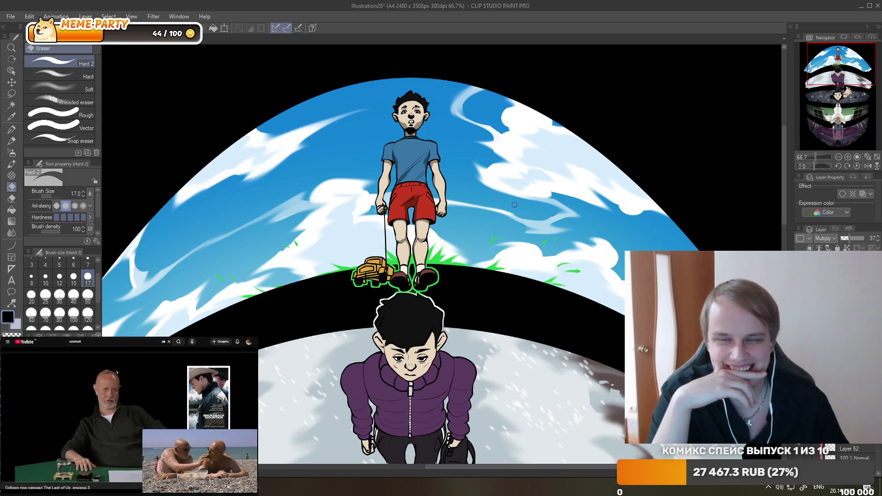
pyautogui.scroll(1, 396, 194)
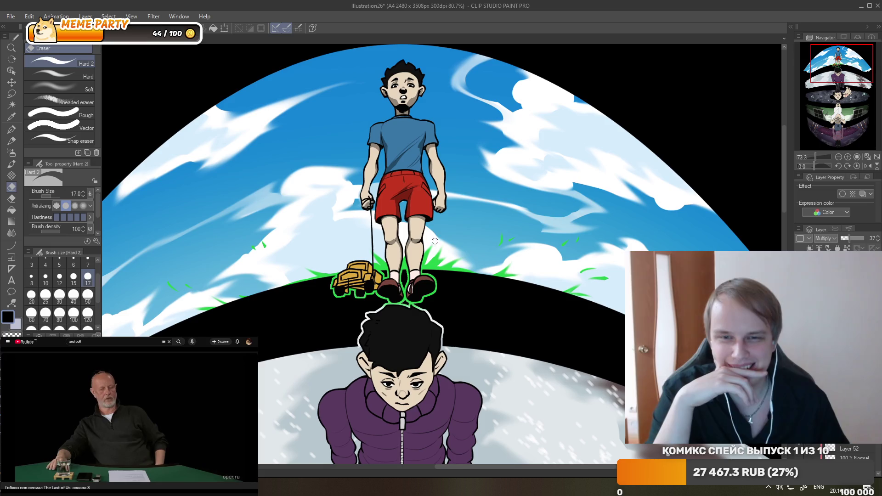
pyautogui.scroll(1, 391, 211)
pyautogui.scroll(1, 384, 239)
pyautogui.scroll(2, 375, 261)
pyautogui.scroll(1, 374, 262)
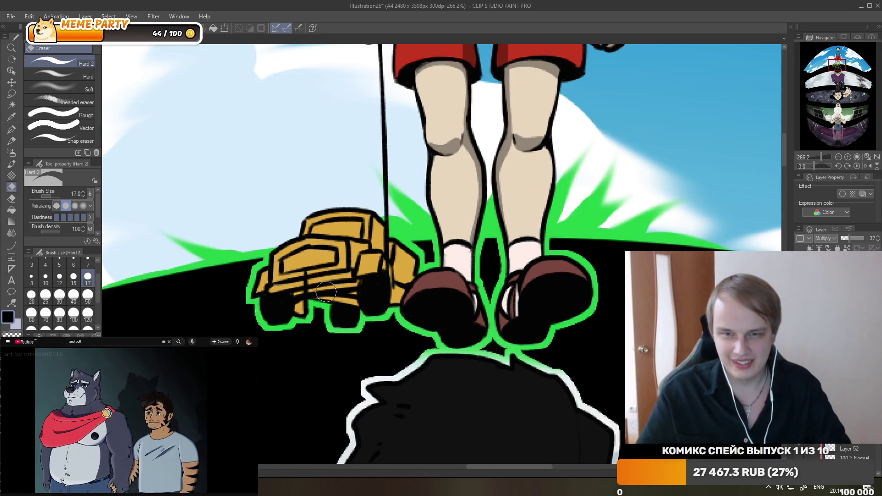
# Paint a black G-pen shadow under the toy truck's wheels, tidying it with the Eraser.
pyautogui.press('p')
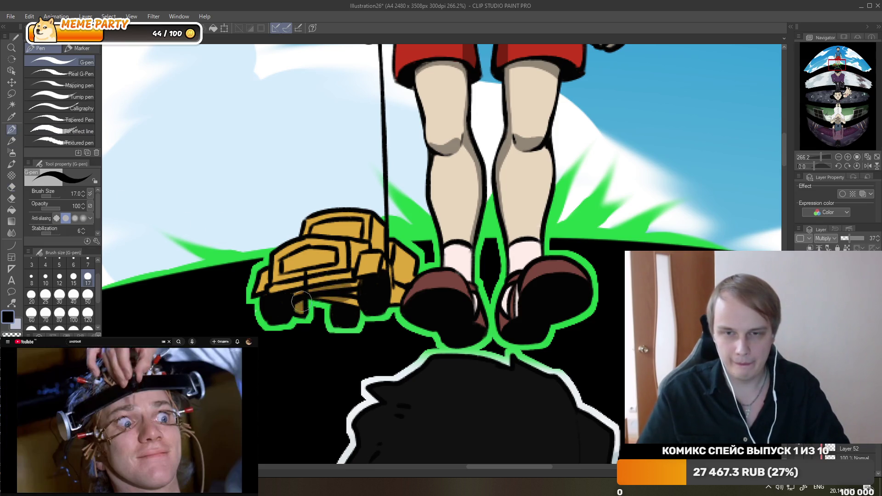
pyautogui.moveTo(347, 308); pyautogui.dragTo(393, 290)
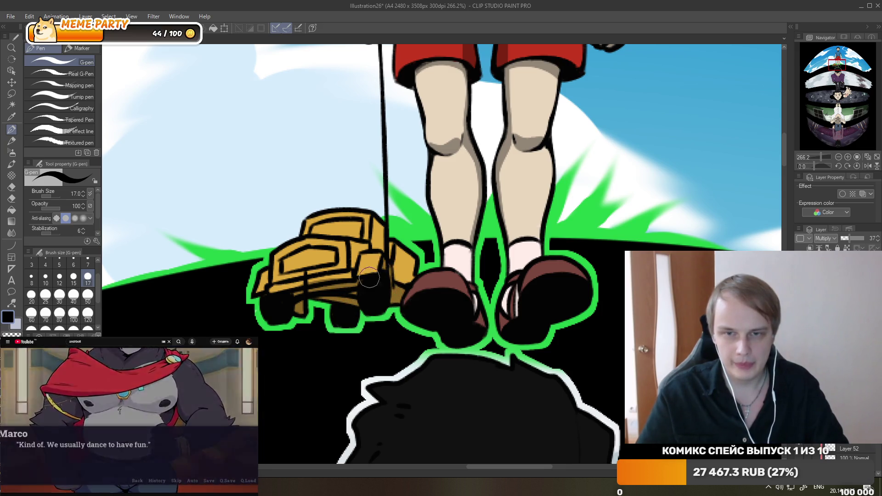
pyautogui.click(12, 188)
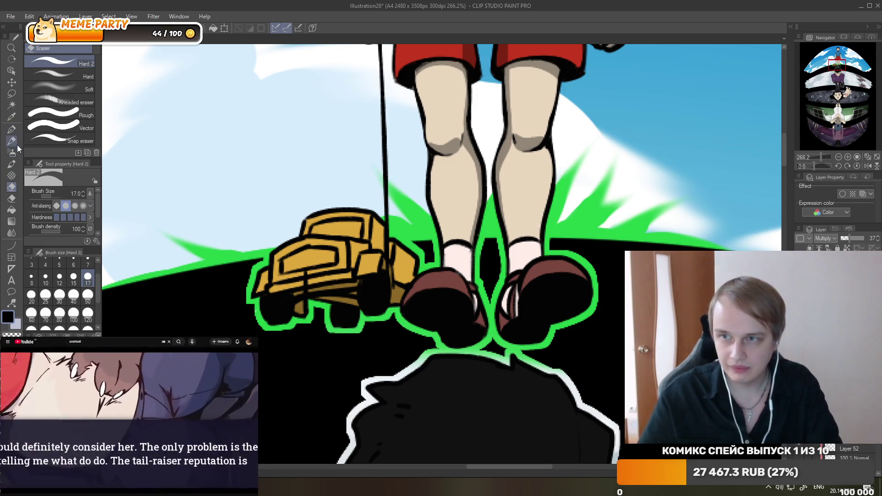
pyautogui.press('p')
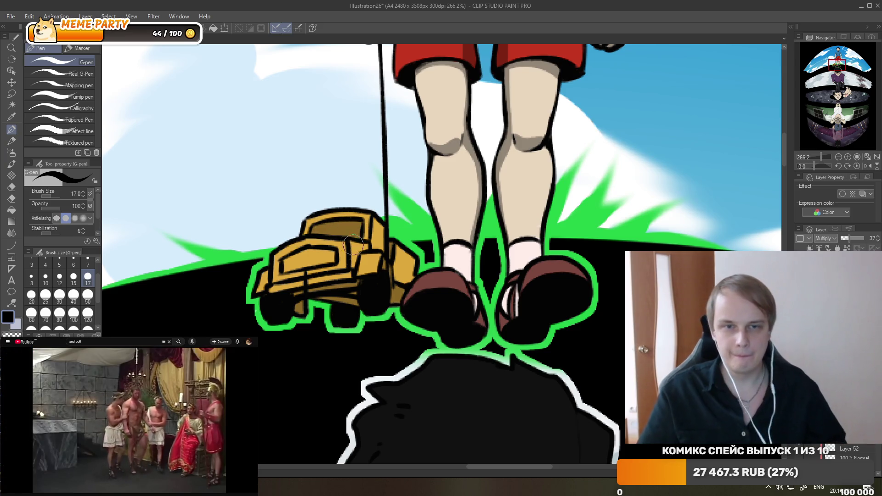
pyautogui.scroll(-4, 349, 236)
pyautogui.scroll(-4, 393, 123)
pyautogui.scroll(3, 393, 123)
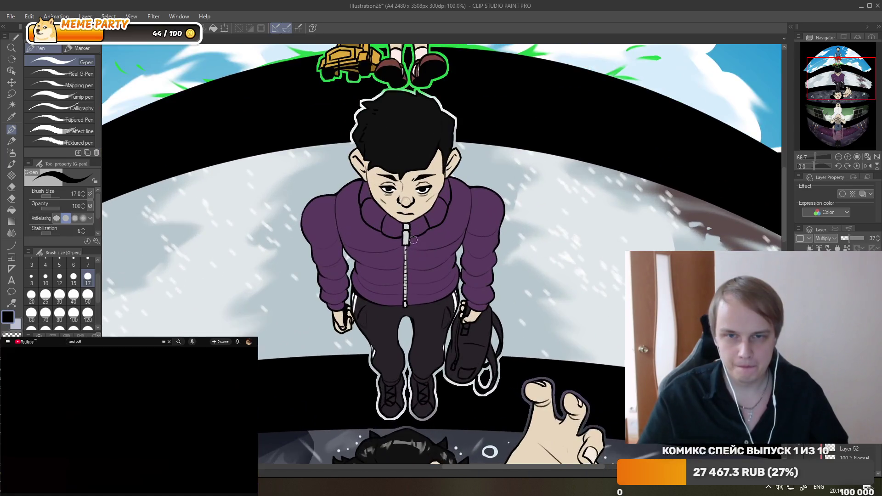
# Flip the canvas horizontally and paint darker purple shading on the jacket's shoulder and chest.
pyautogui.scroll(3, 351, 230)
pyautogui.scroll(2, 351, 231)
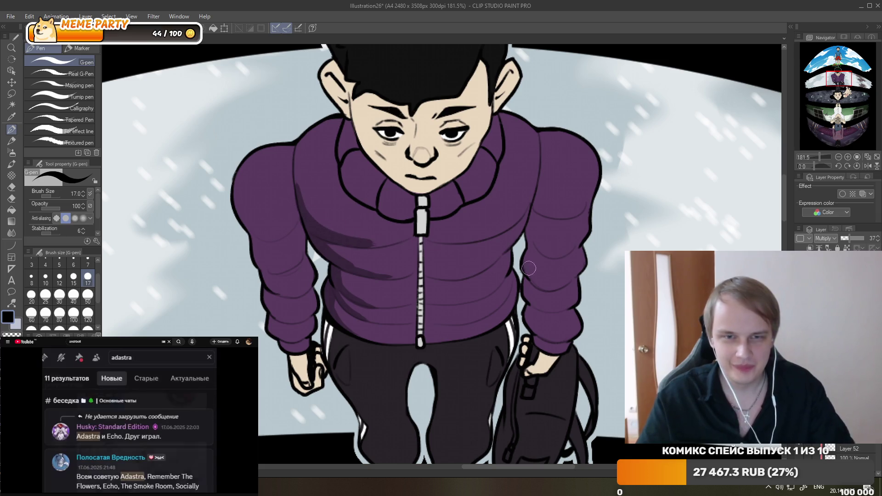
pyautogui.press('h')
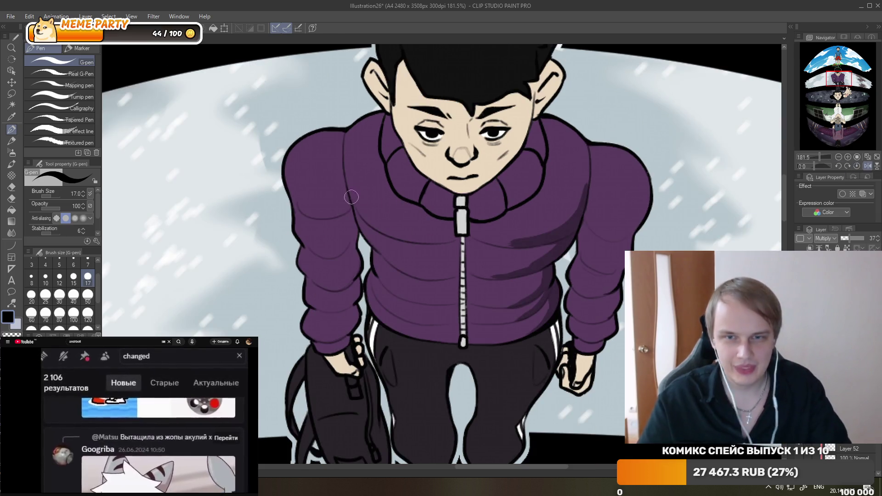
pyautogui.moveTo(347, 179); pyautogui.dragTo(397, 232)
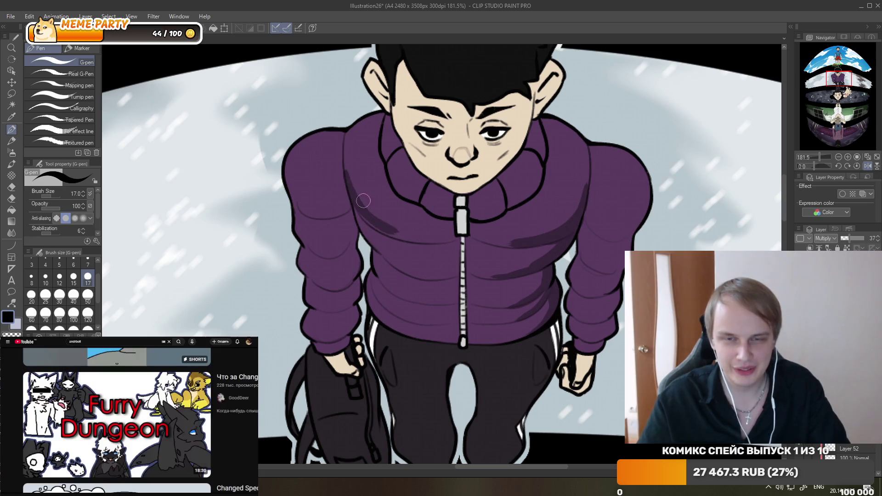
pyautogui.moveTo(354, 197); pyautogui.dragTo(402, 231)
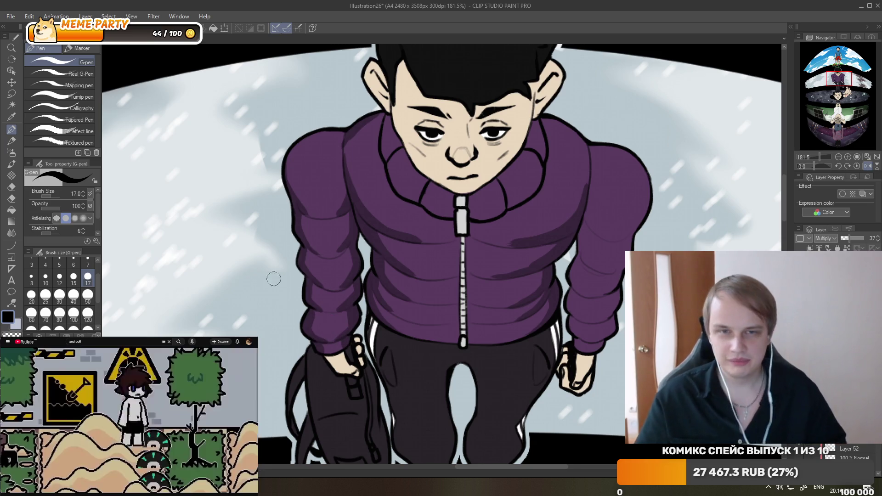
pyautogui.hotkey('ctrl', '-')
pyautogui.scroll(2, 353, 259)
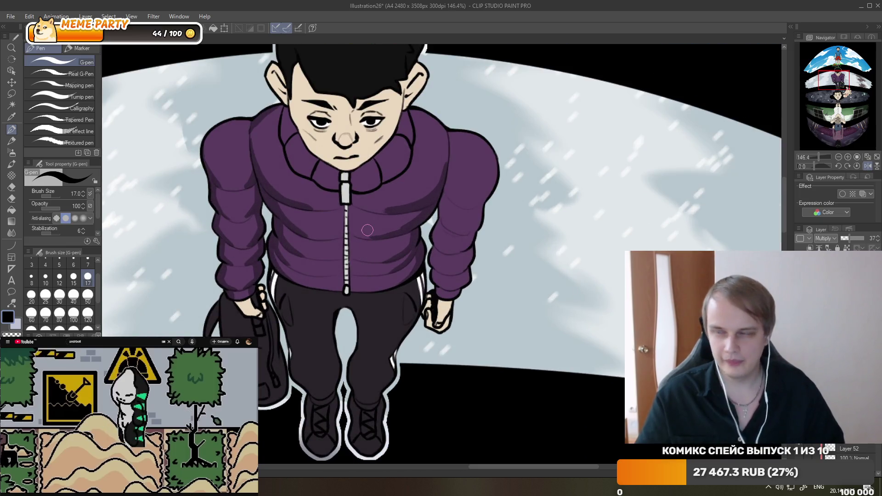
pyautogui.scroll(-2, 354, 226)
# Shade inside the boy's left ear and the left cheek up toward the eye, undoing failed strokes.
pyautogui.scroll(2, 349, 108)
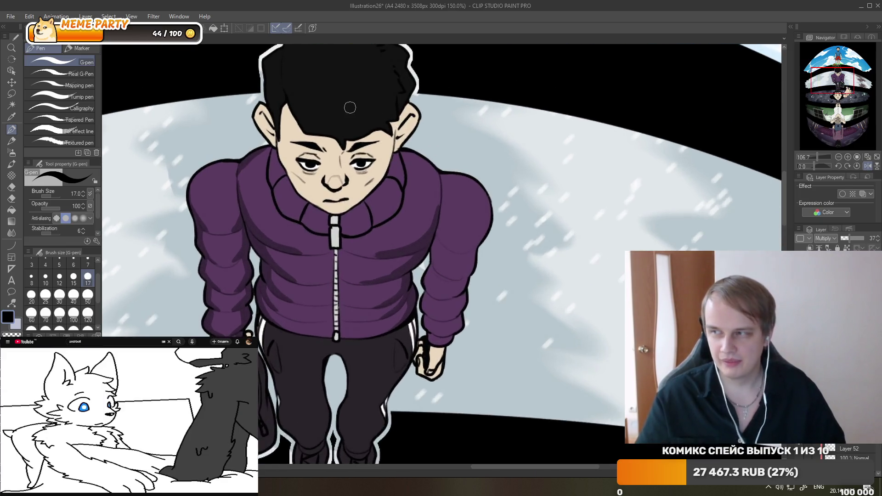
pyautogui.scroll(1, 350, 107)
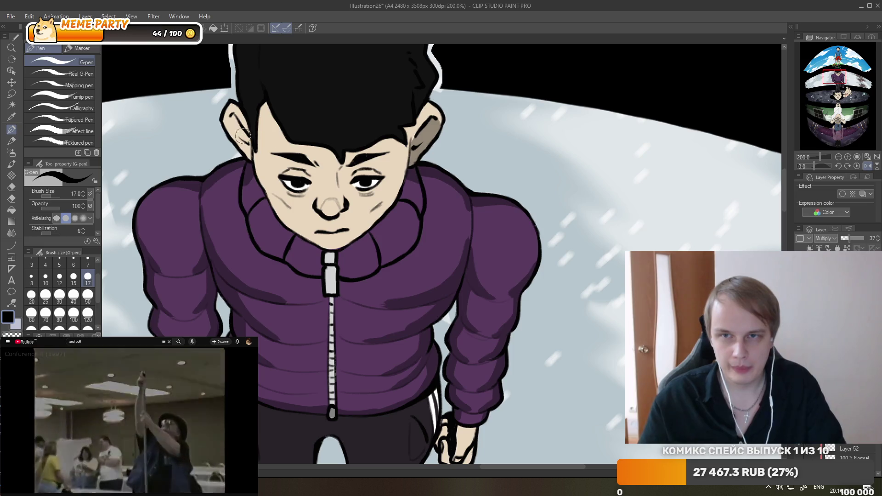
pyautogui.moveTo(230, 119); pyautogui.dragTo(240, 134)
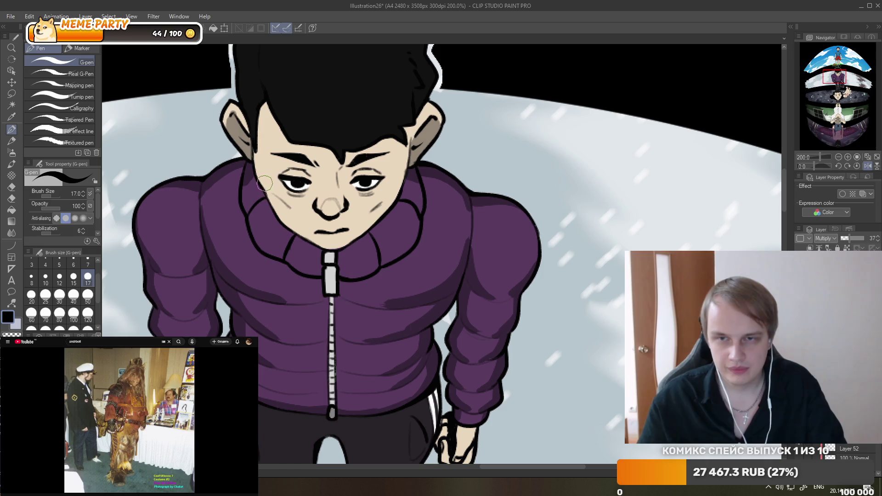
pyautogui.moveTo(271, 199); pyautogui.dragTo(281, 202)
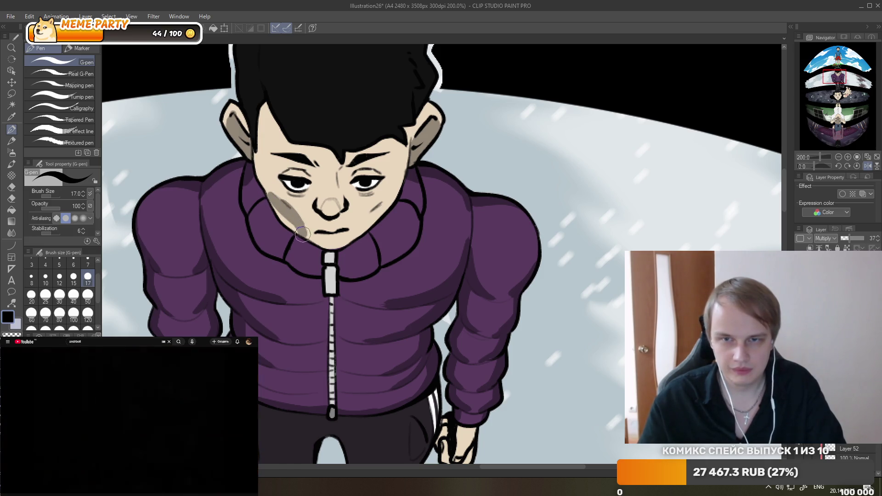
pyautogui.hotkey('ctrl', 'z')
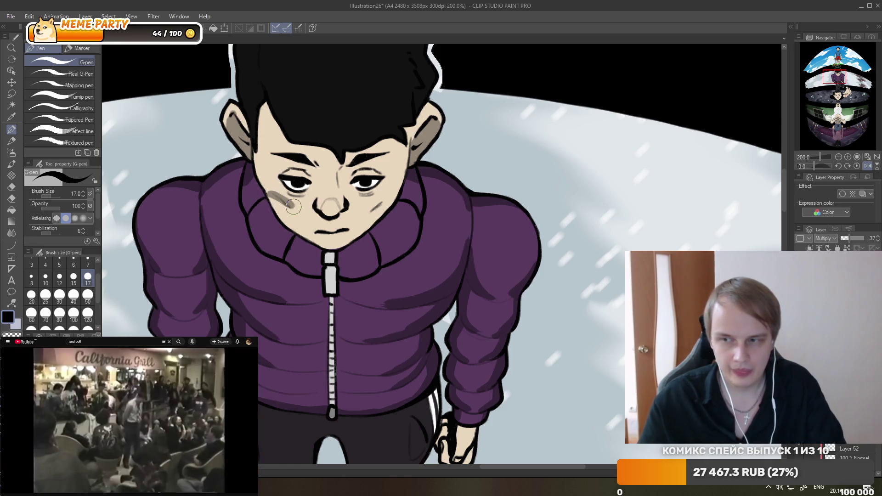
pyautogui.moveTo(284, 202); pyautogui.dragTo(289, 208)
pyautogui.hotkey('ctrl', 'z')
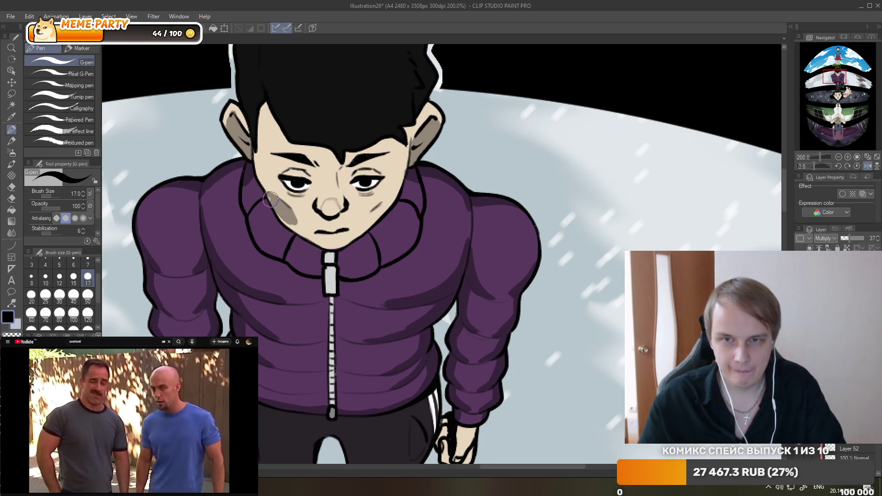
pyautogui.moveTo(271, 199); pyautogui.dragTo(278, 207)
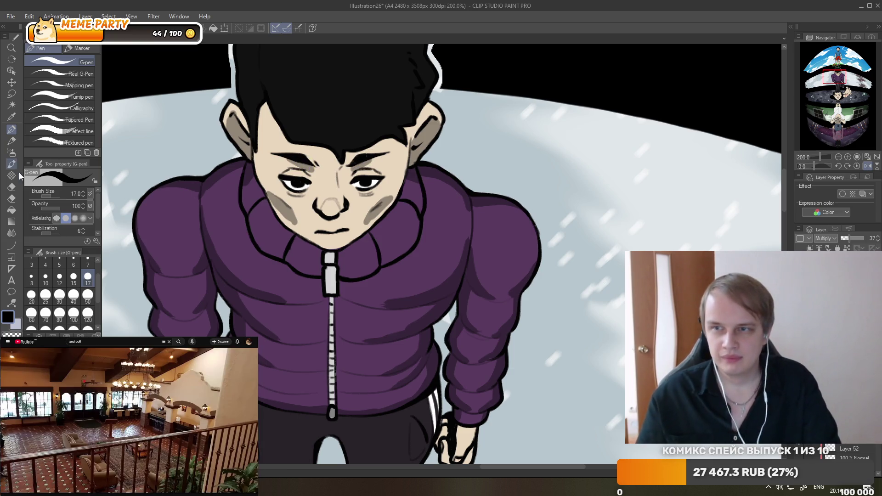
pyautogui.click(13, 187)
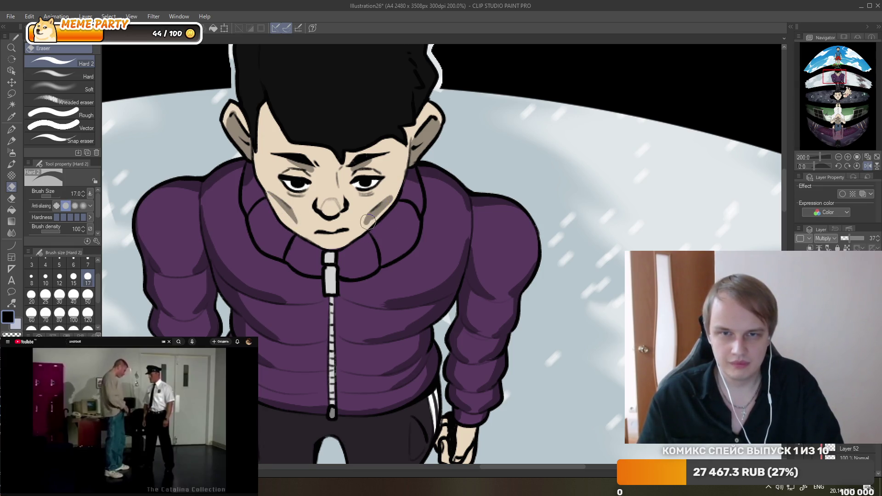
# With the G-pen, redraw the outline between the boy's legs and ink a dark line along the bag strap.
pyautogui.scroll(-3, 395, 156)
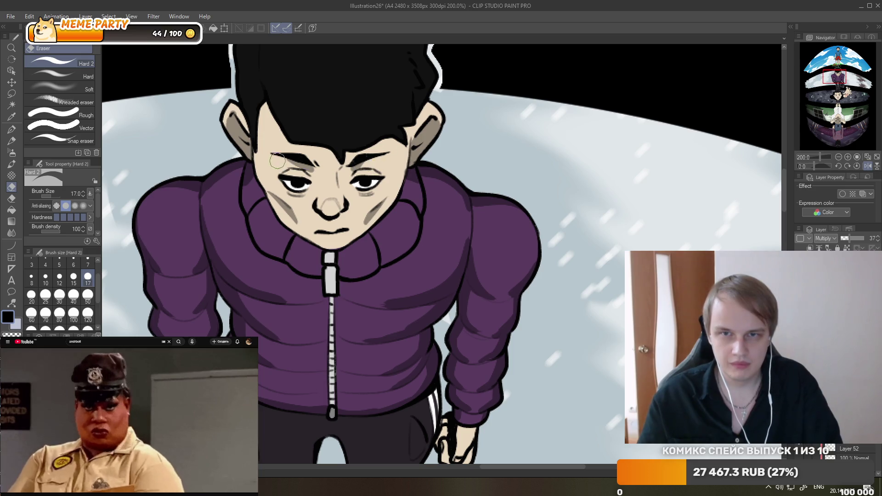
pyautogui.scroll(-3, 411, 166)
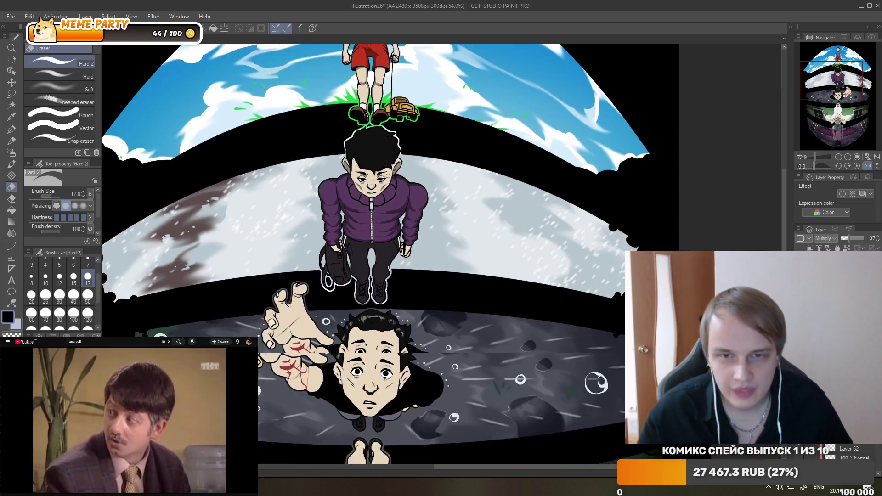
pyautogui.scroll(-2, 411, 165)
pyautogui.scroll(-1, 411, 165)
pyautogui.scroll(1, 411, 166)
pyautogui.scroll(2, 418, 258)
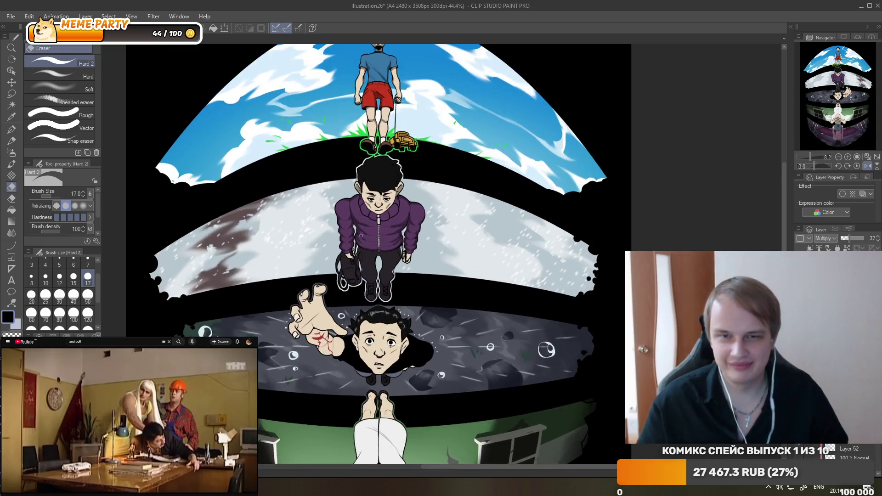
pyautogui.scroll(2, 418, 259)
pyautogui.scroll(1, 419, 259)
pyautogui.scroll(1, 419, 259)
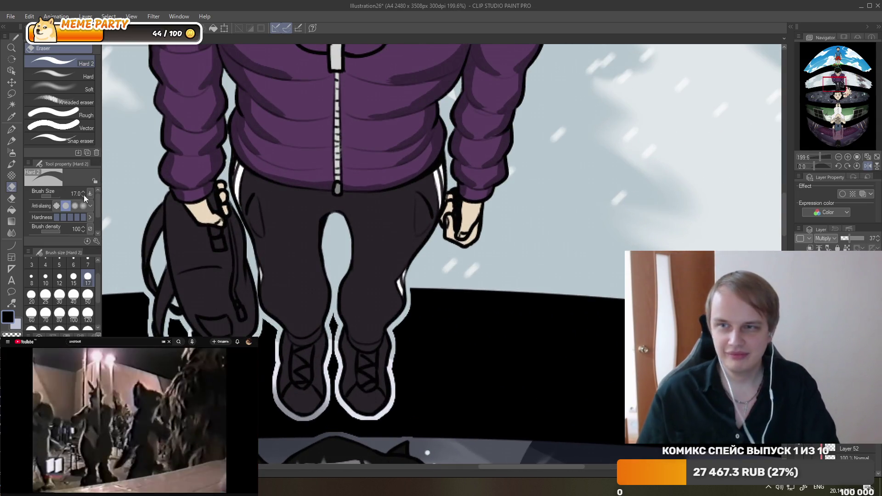
pyautogui.press('p')
pyautogui.moveTo(328, 214); pyautogui.dragTo(348, 226)
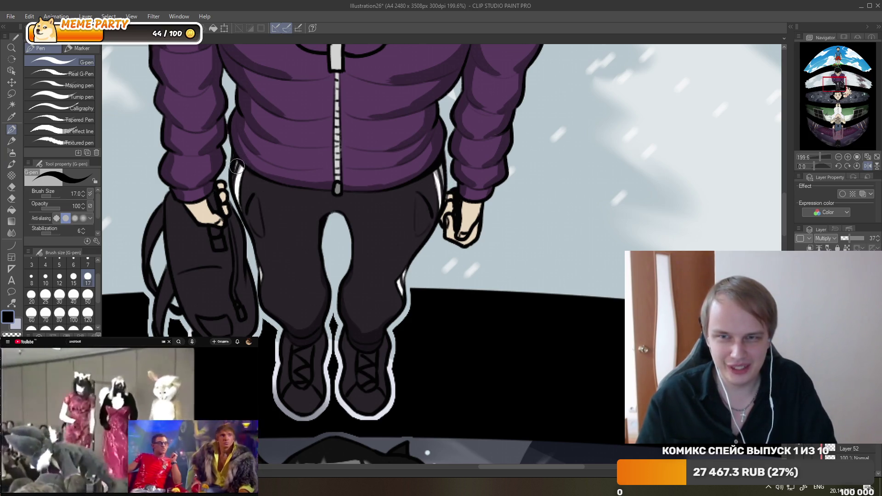
pyautogui.moveTo(238, 173); pyautogui.dragTo(235, 189)
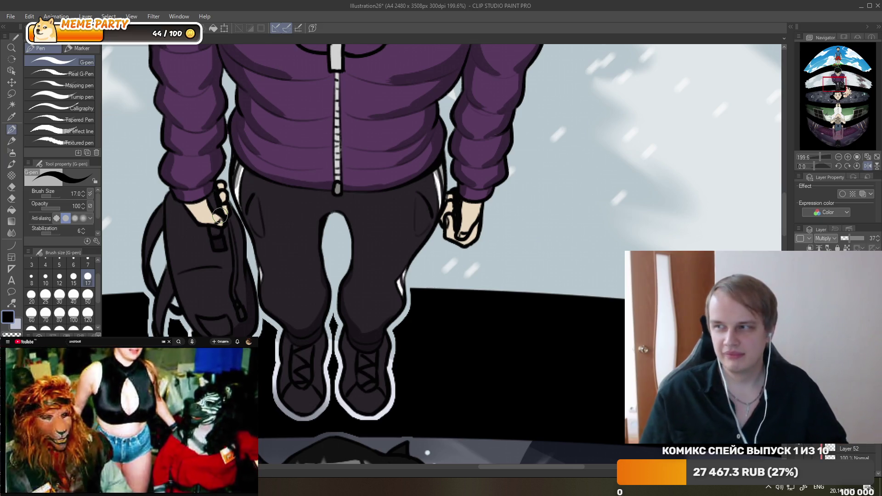
pyautogui.scroll(-3, 219, 214)
pyautogui.scroll(-2, 219, 214)
pyautogui.scroll(-3, 220, 214)
pyautogui.scroll(-2, 219, 214)
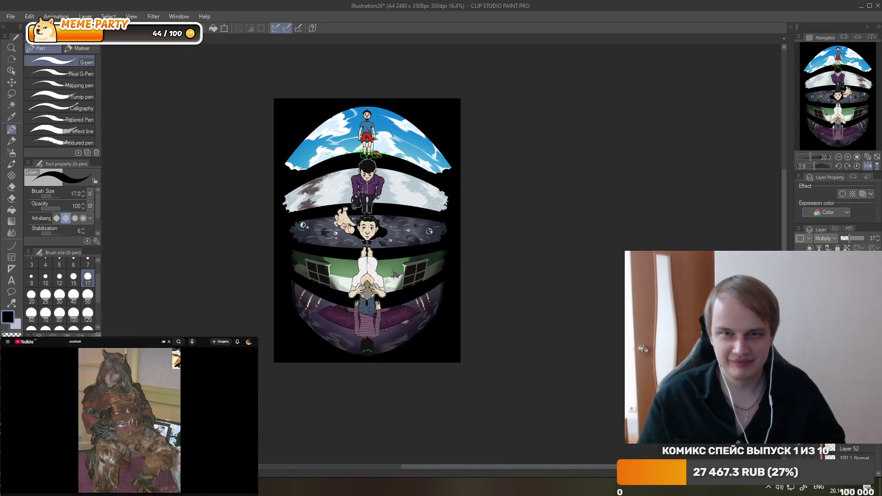
pyautogui.scroll(2, 374, 120)
pyautogui.scroll(1, 374, 121)
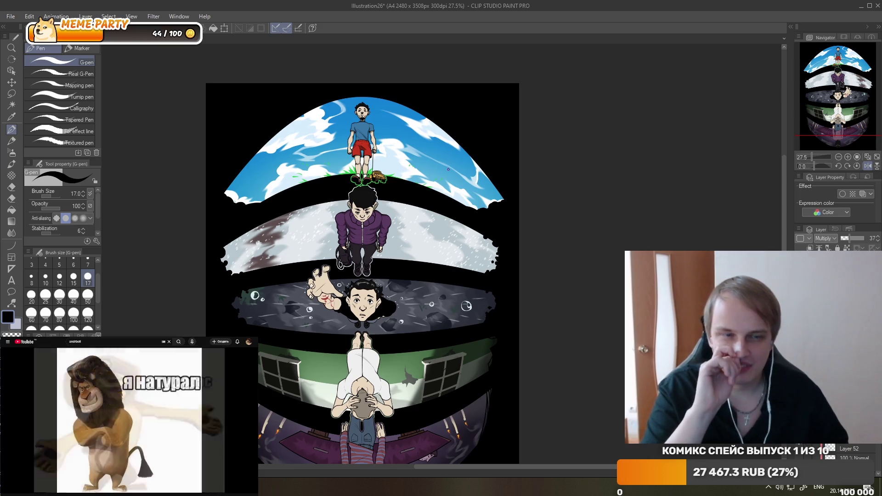
pyautogui.scroll(-1, 442, 233)
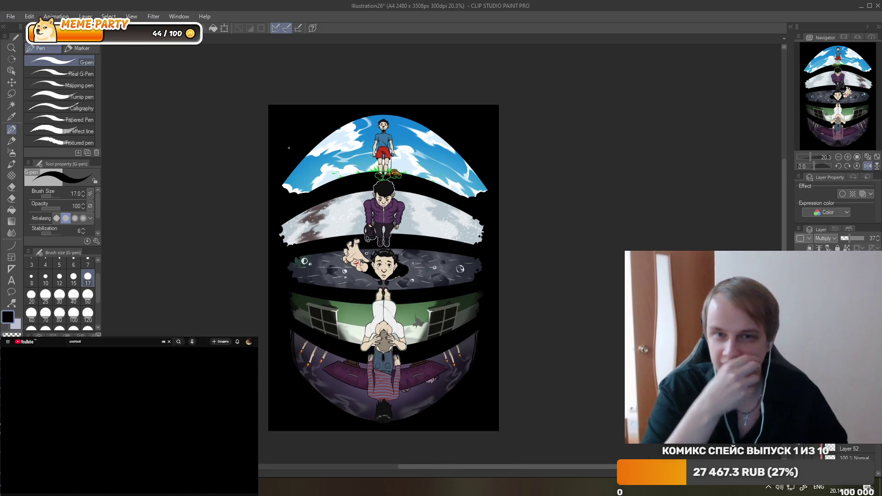
pyautogui.scroll(1, 346, 228)
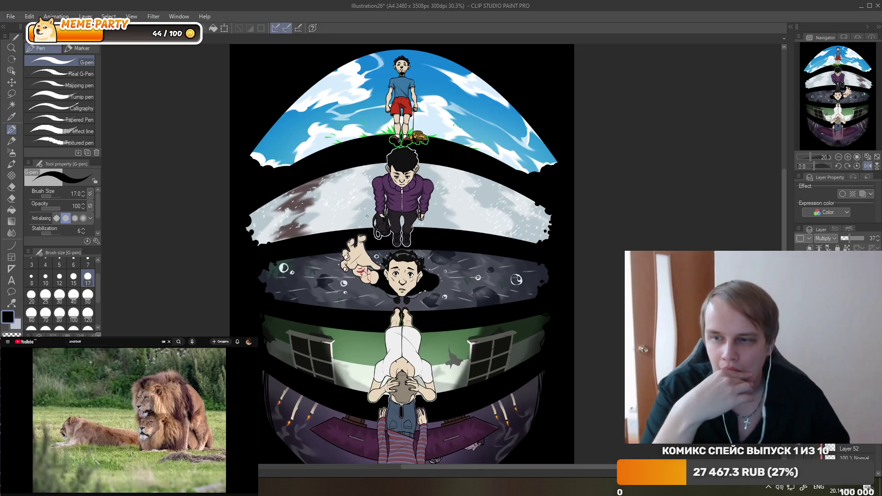
pyautogui.scroll(1, 366, 216)
pyautogui.scroll(2, 445, 187)
pyautogui.scroll(1, 445, 186)
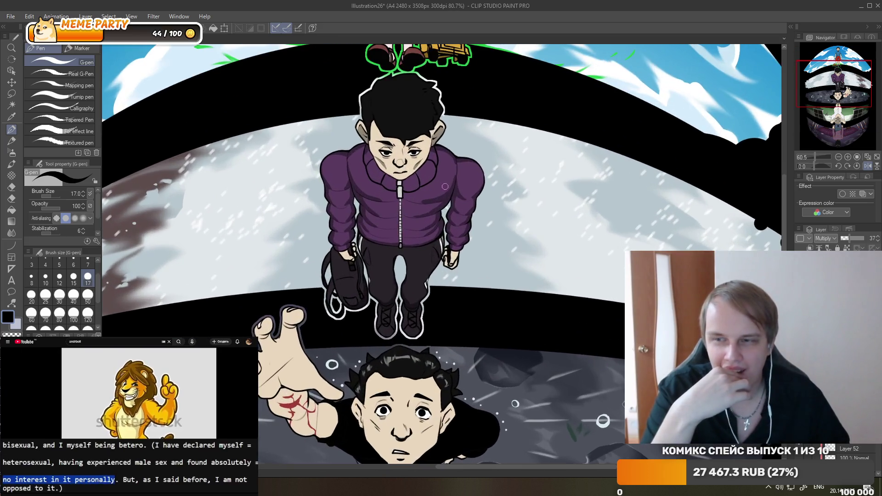
pyautogui.scroll(1, 431, 184)
pyautogui.scroll(1, 404, 183)
pyautogui.scroll(1, 367, 182)
pyautogui.scroll(1, 340, 181)
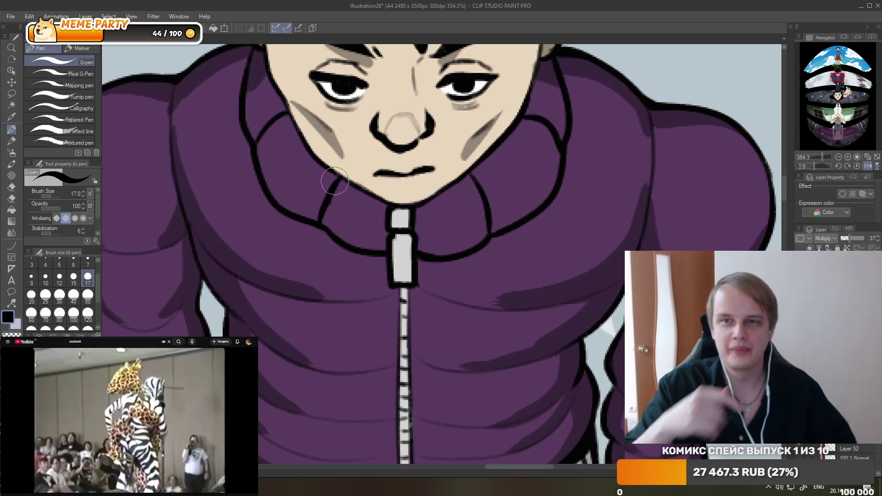
pyautogui.press('e')
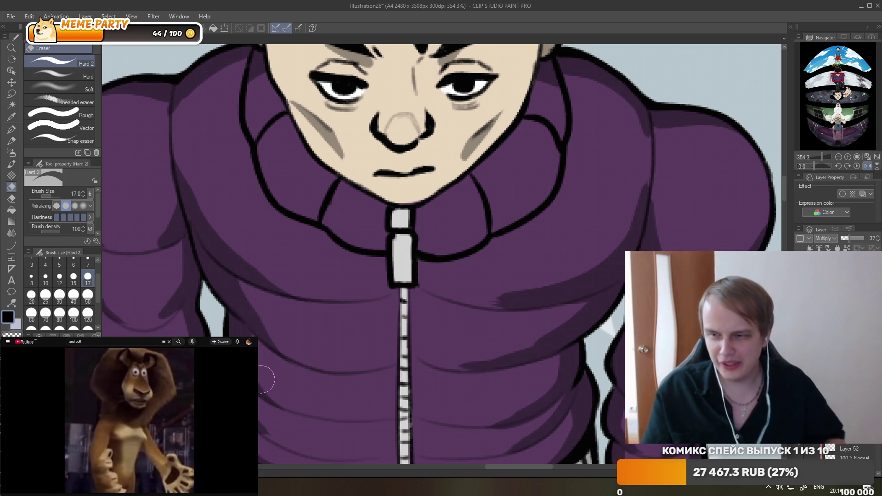
pyautogui.scroll(-2, 281, 295)
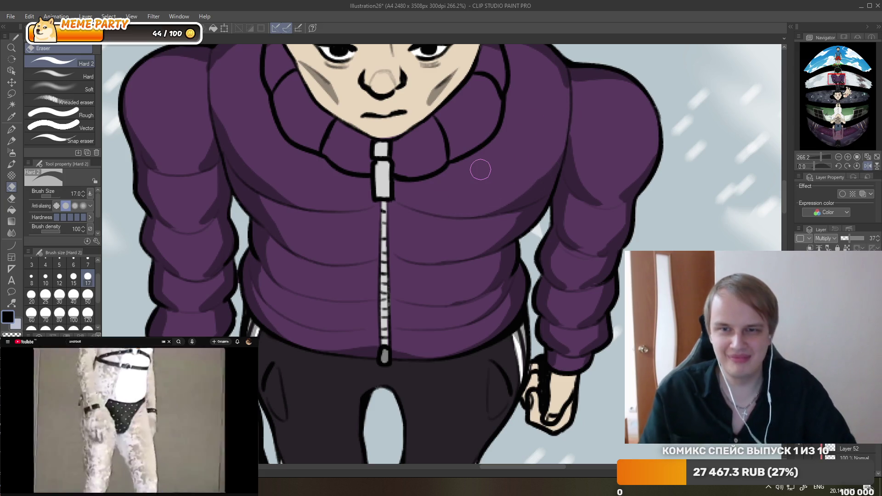
pyautogui.scroll(-4, 448, 249)
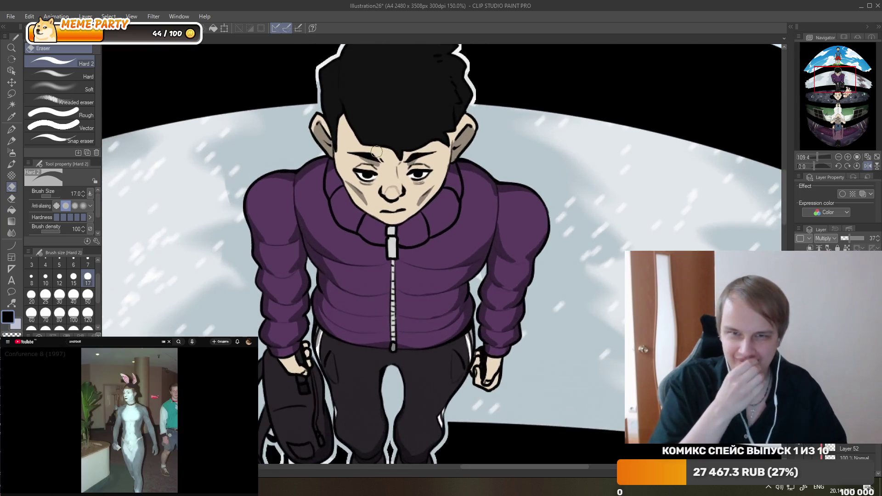
pyautogui.scroll(4, 369, 163)
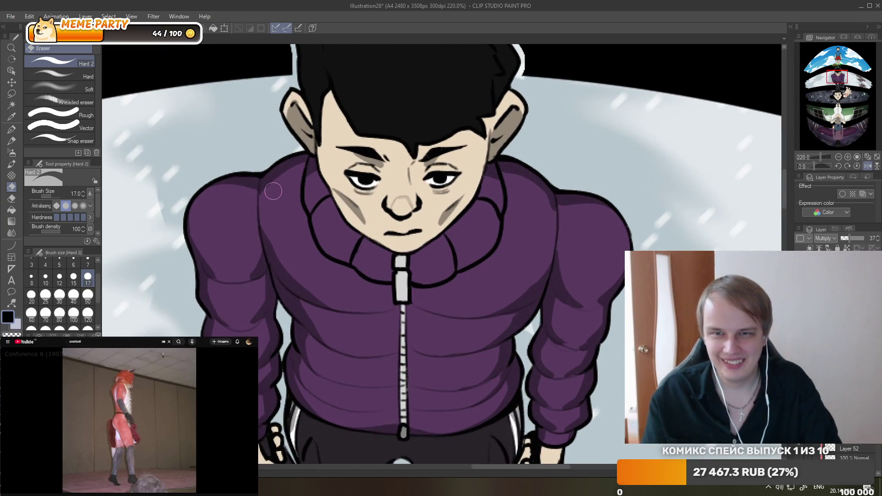